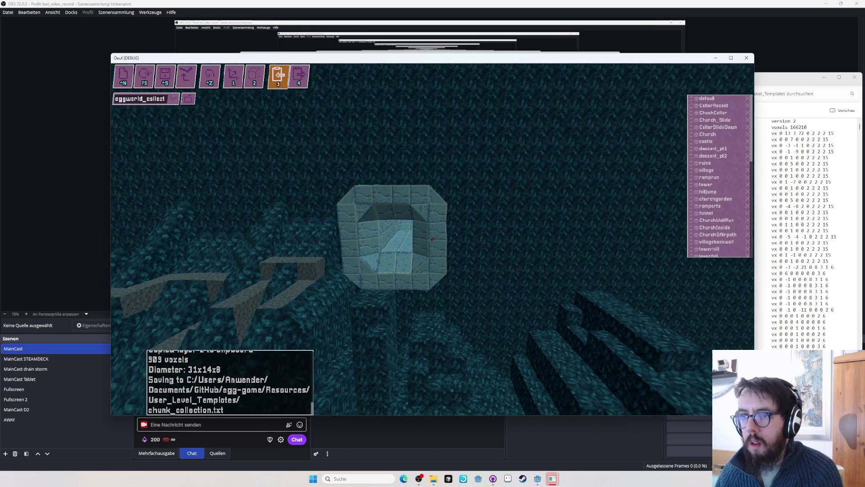
Box-select the 18x10x16 stone shaft region from layer 56 and save eggworld_collectables
key("4")
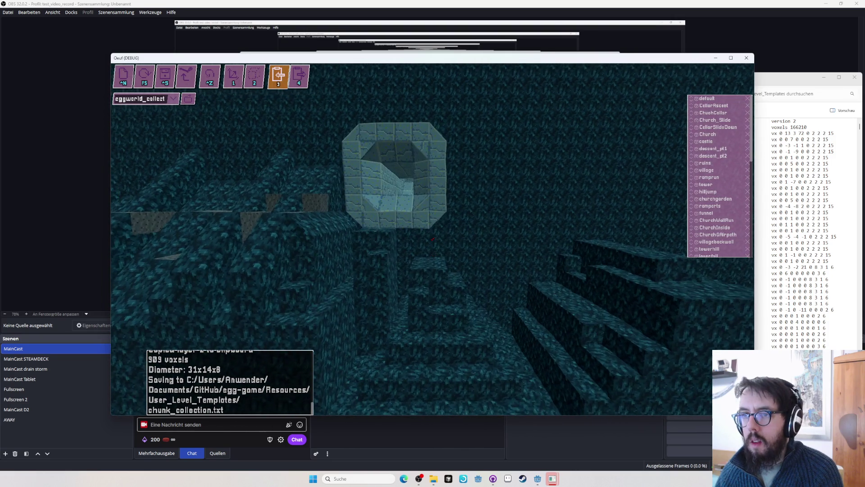
key("2")
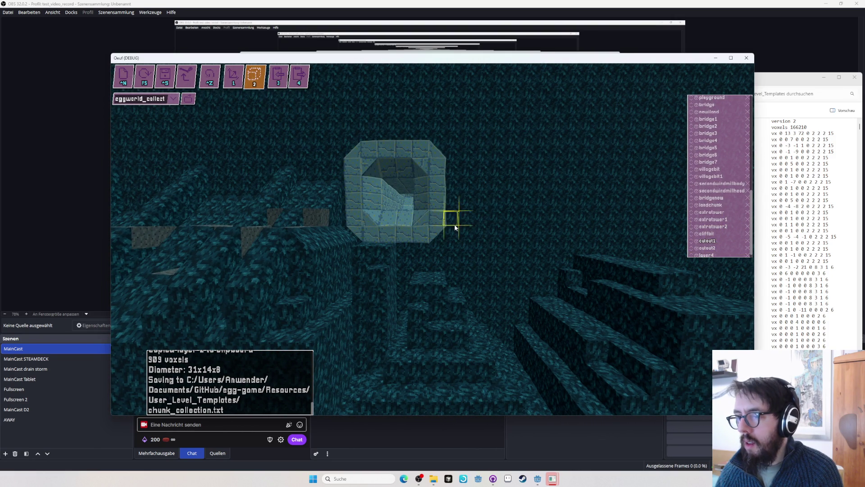
mouse_move(412, 195)
left_mouse_down()
mouse_move(371, 107)
mouse_move(380, 174)
mouse_move(392, 181)
mouse_move(413, 236)
mouse_move(434, 242)
left_mouse_up()
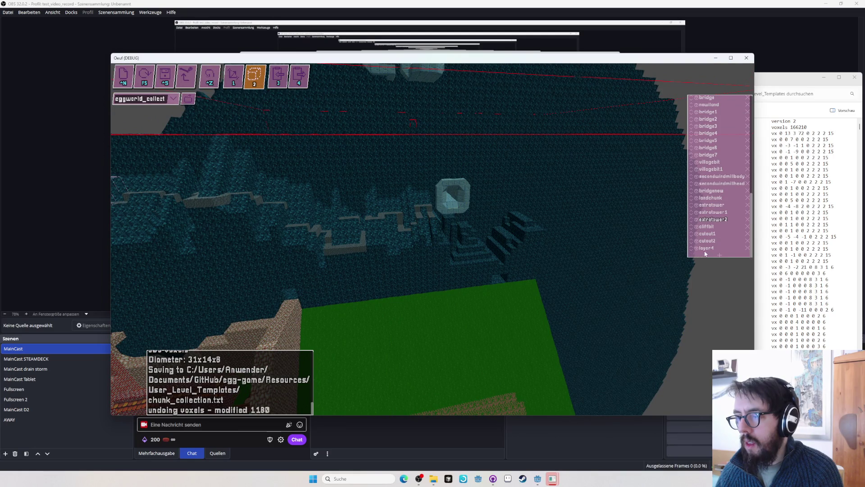
scroll(421, 207, "up", 5)
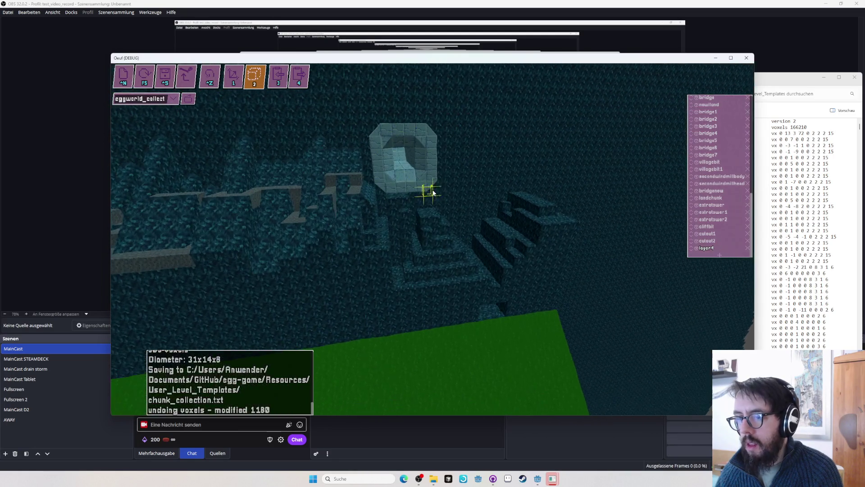
mouse_move(432, 187)
left_mouse_down()
mouse_move(388, 100)
mouse_move(361, 78)
mouse_move(350, 123)
left_mouse_up()
scroll(349, 123, "up", 5)
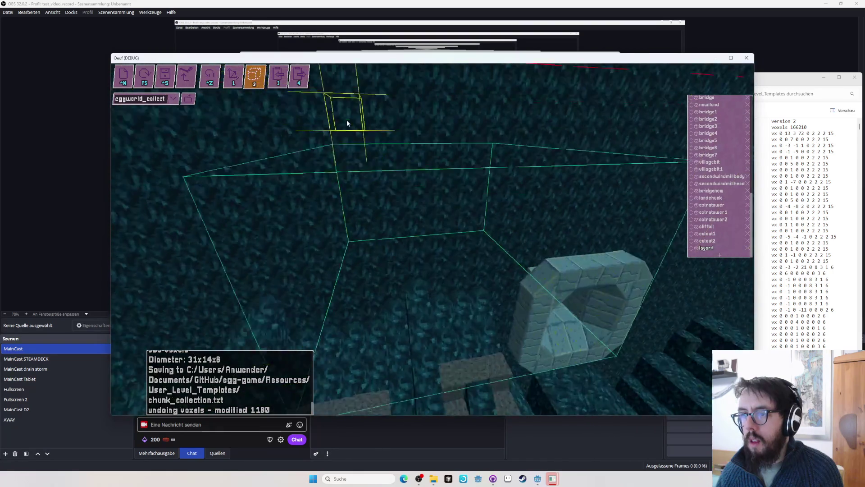
scroll(347, 123, "down", 8)
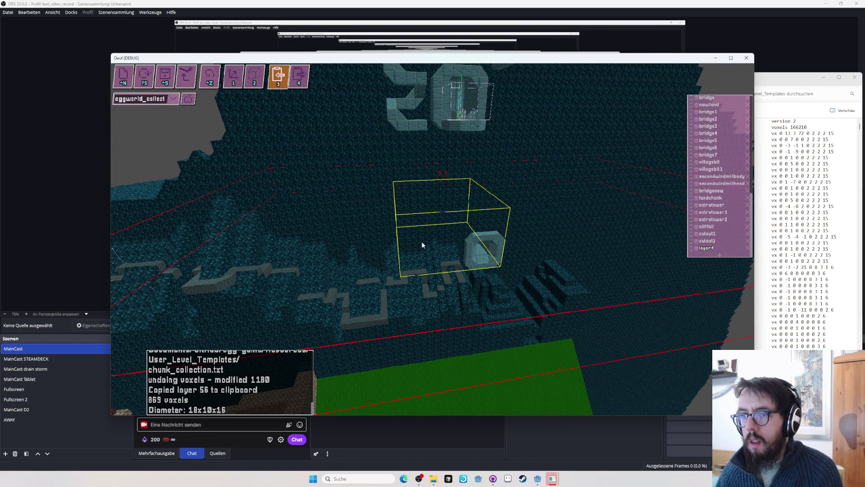
key("ctrl+s")
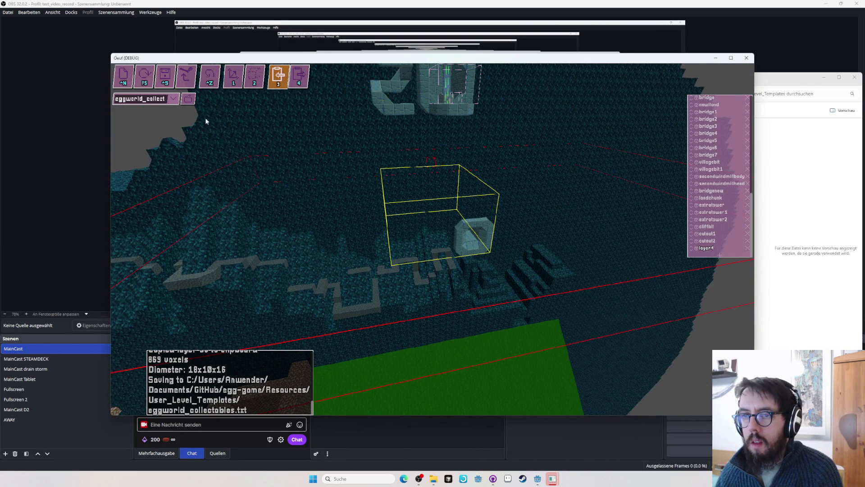
Paste the stone shaft into chunk_collection as layer4, save it, then load eggworld_altrout
left_click(174, 99)
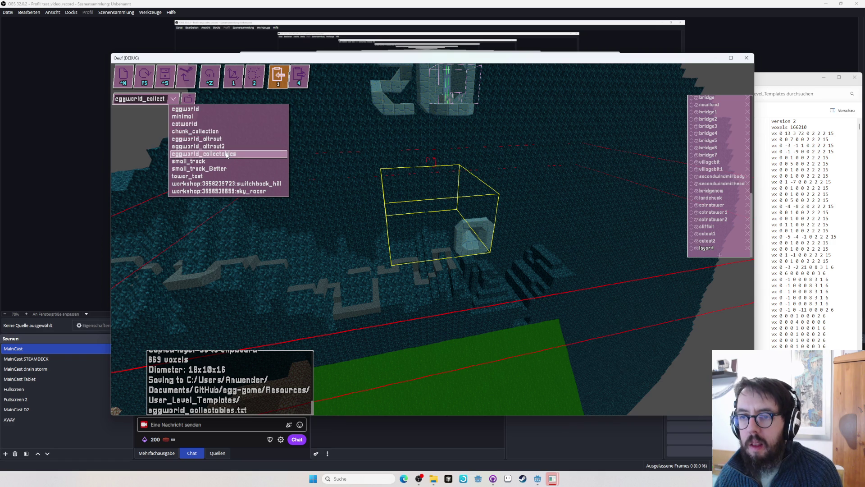
left_click(219, 132)
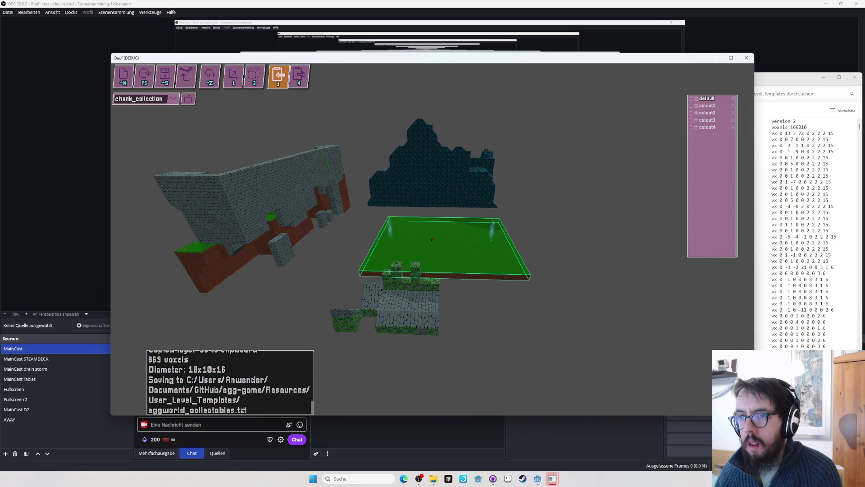
key("4")
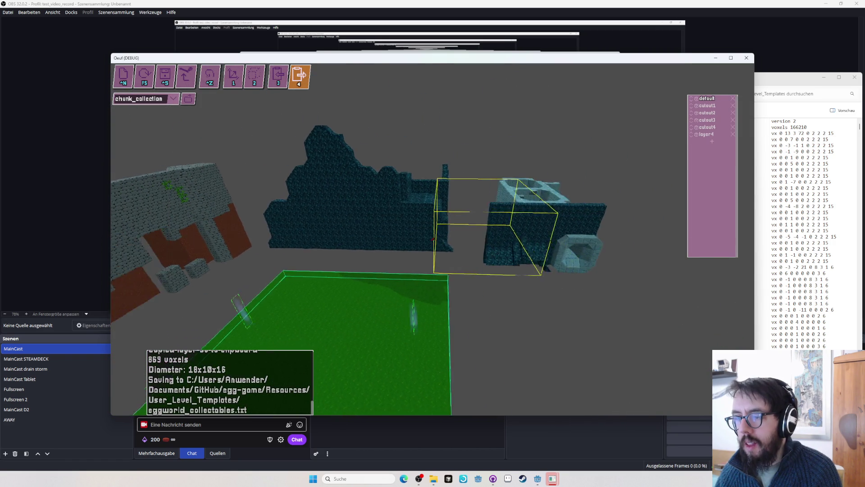
key("ctrl+s")
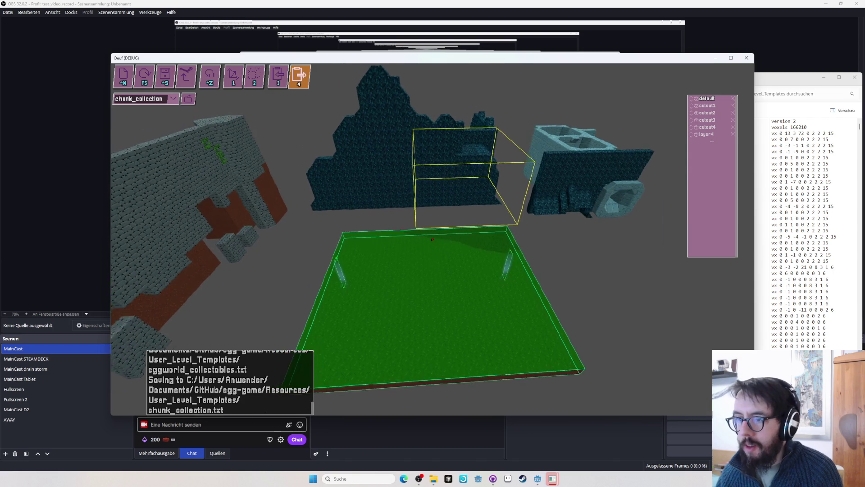
left_click(173, 99)
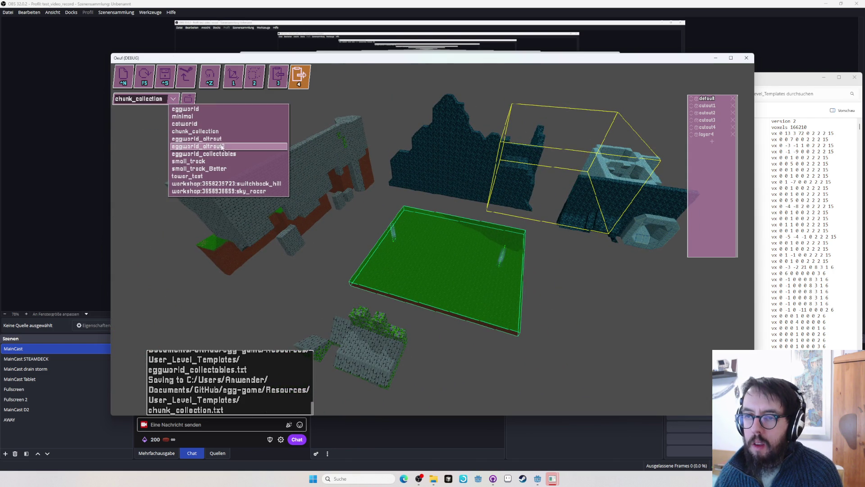
left_click(222, 146)
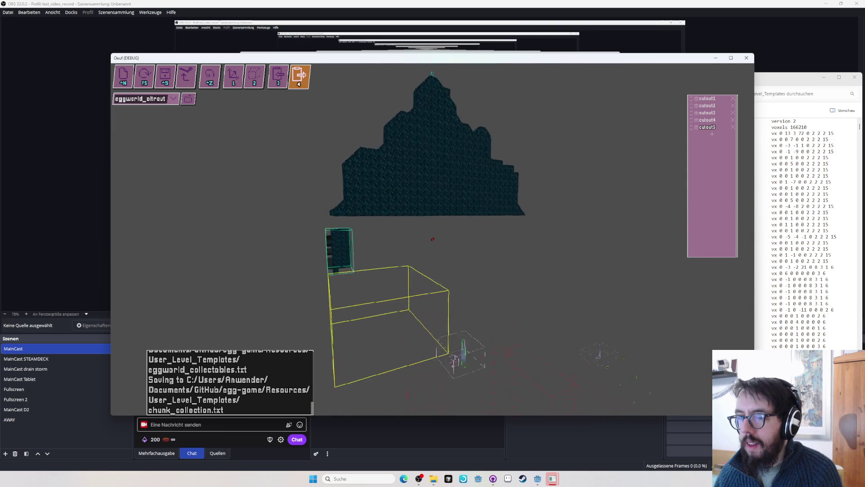
Copy the cliff-top layer 4, place it in chunk_collection as cutout5, and save as chunk_collection_2
key("3")
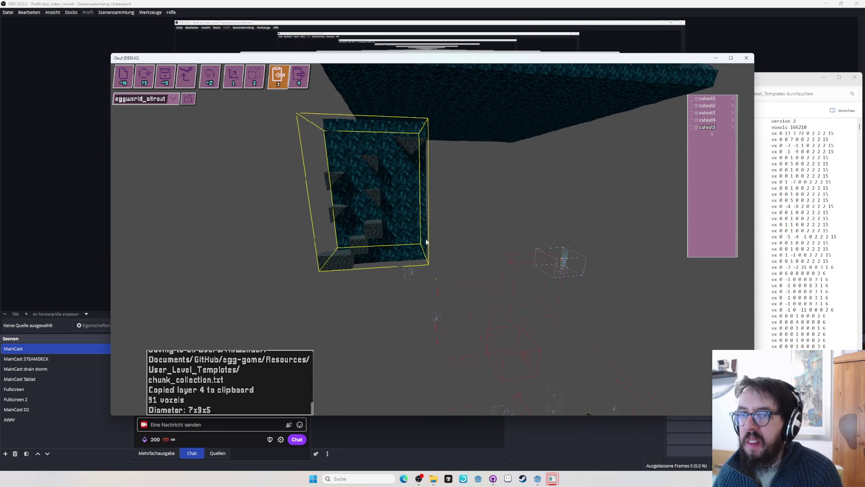
left_click(173, 98)
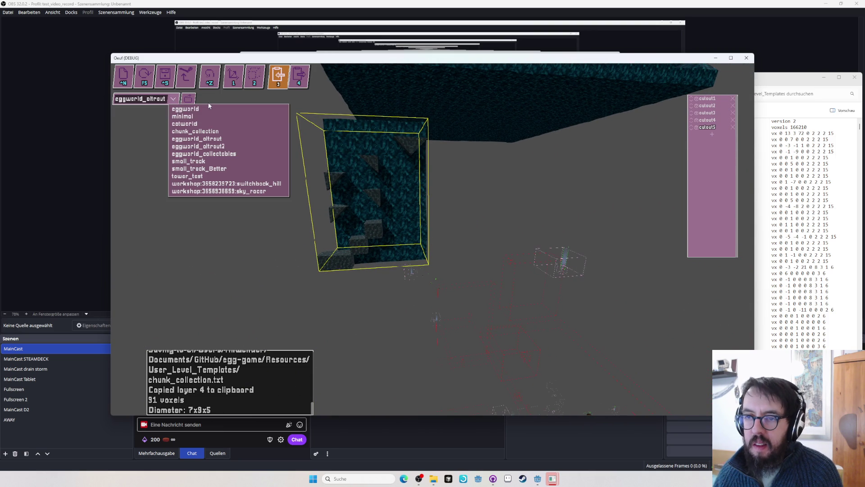
left_click(236, 133)
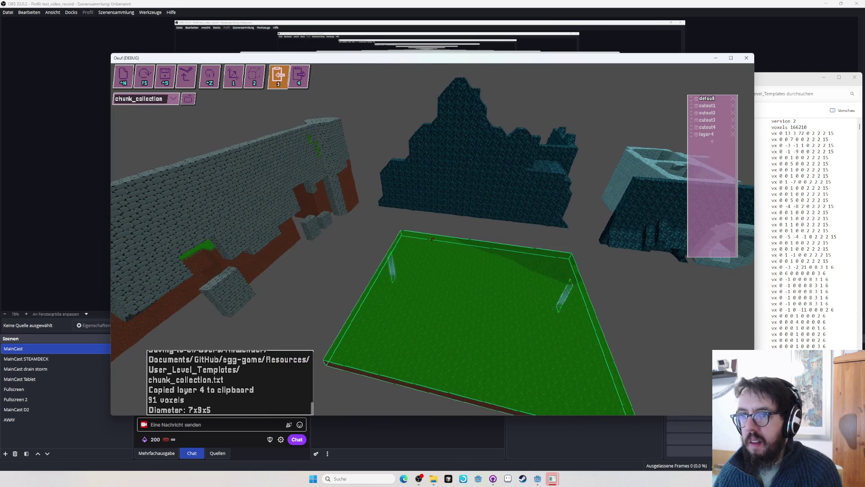
key("4")
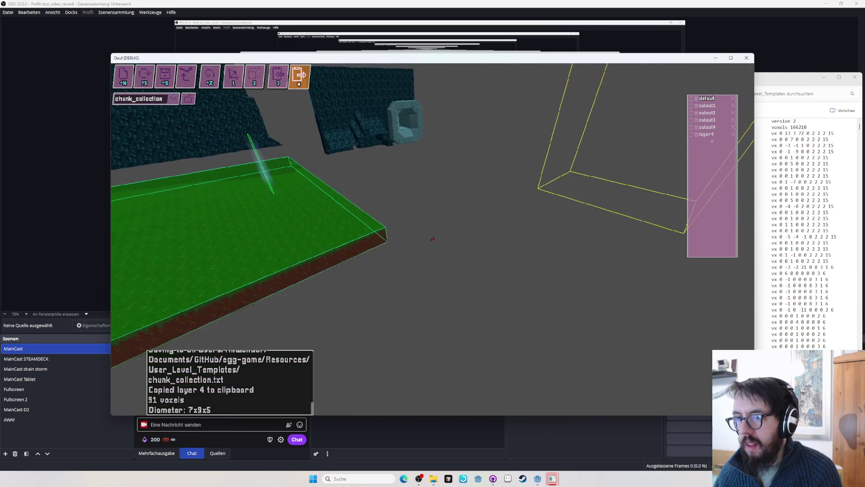
left_click(432, 239)
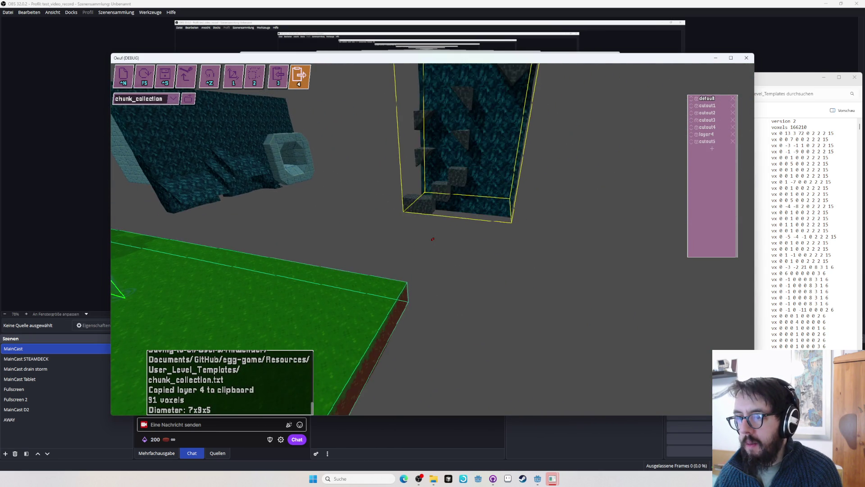
key("ctrl+s")
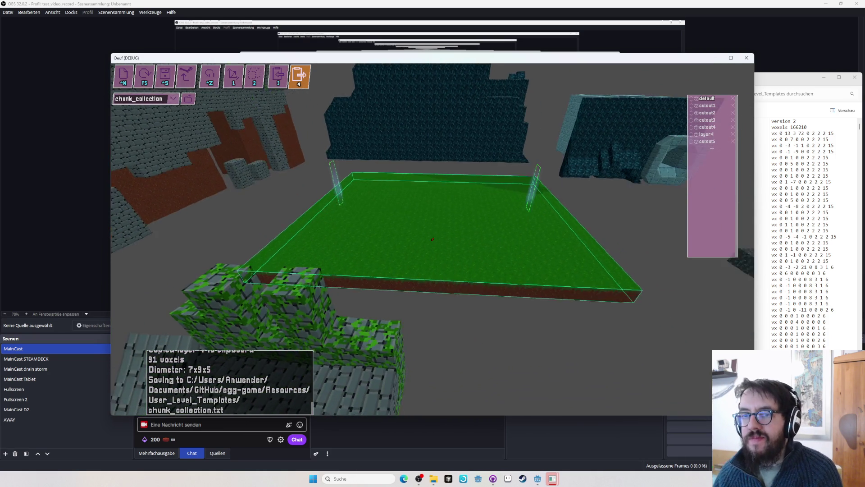
key("ctrl+s")
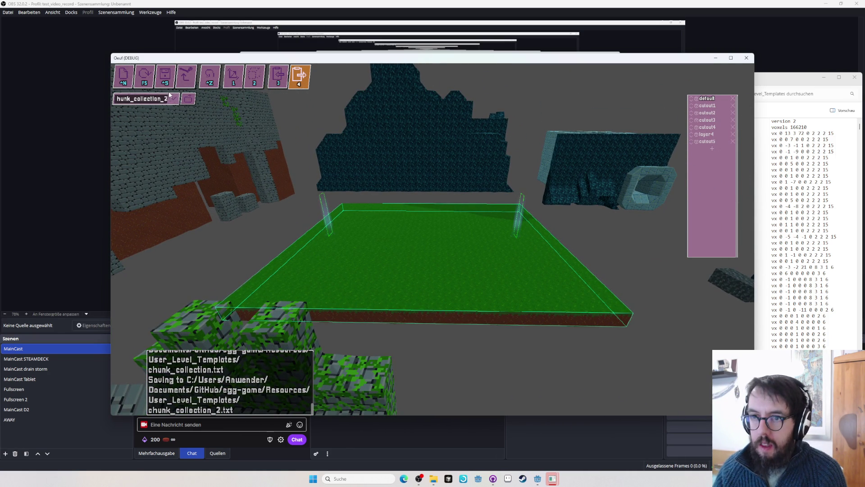
key("ctrl+s")
key("alt+Tab")
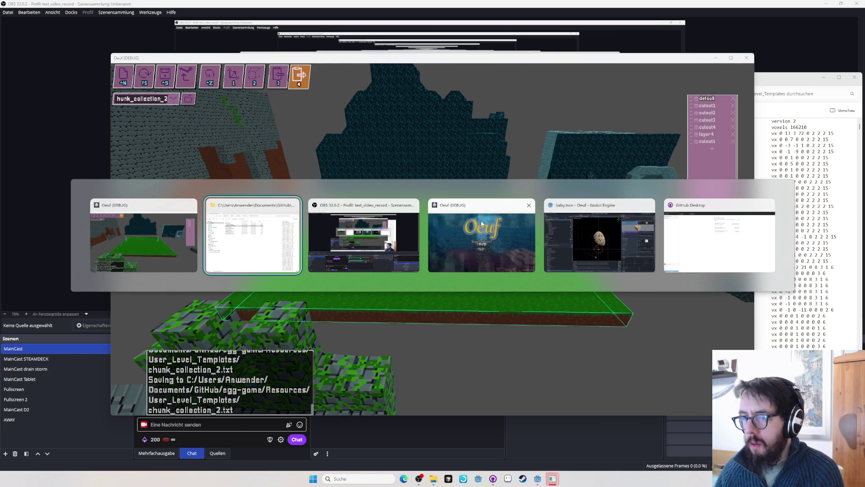
Maximize the editor window and orbit out to overview all chunks of chunk_collection_2
key("alt+Tab")
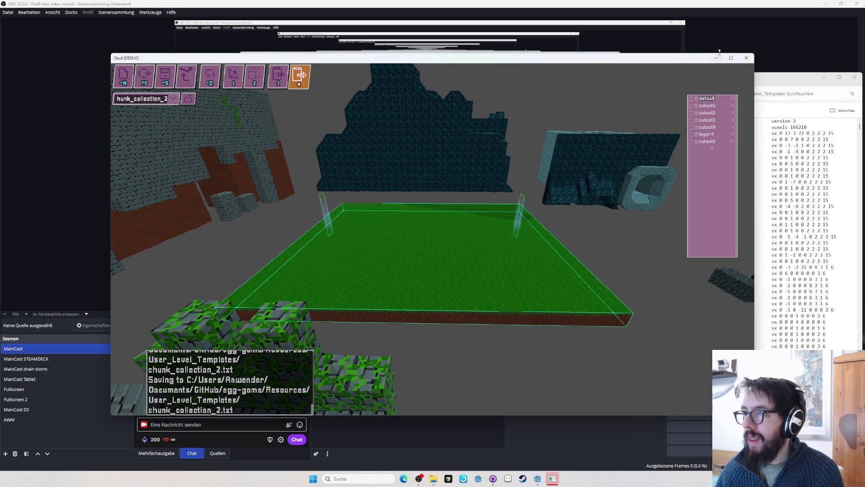
left_click(731, 58)
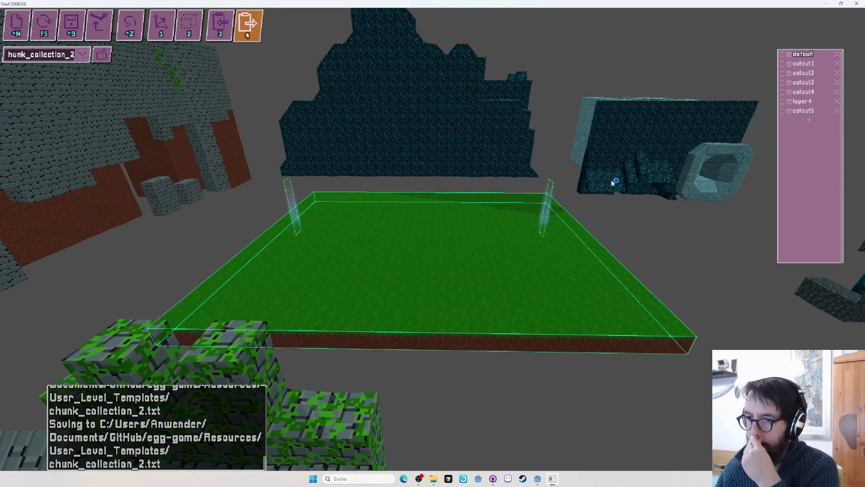
left_click_drag(542, 207, 432, 217)
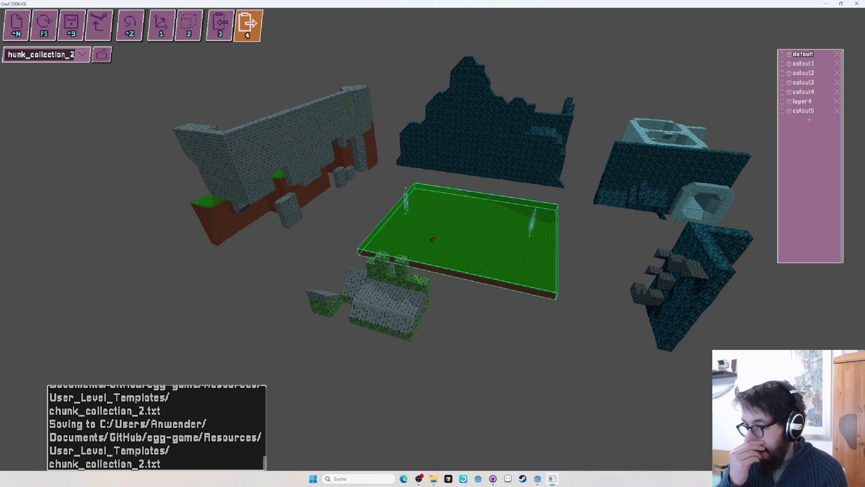
left_click_drag(432, 238, 433, 259)
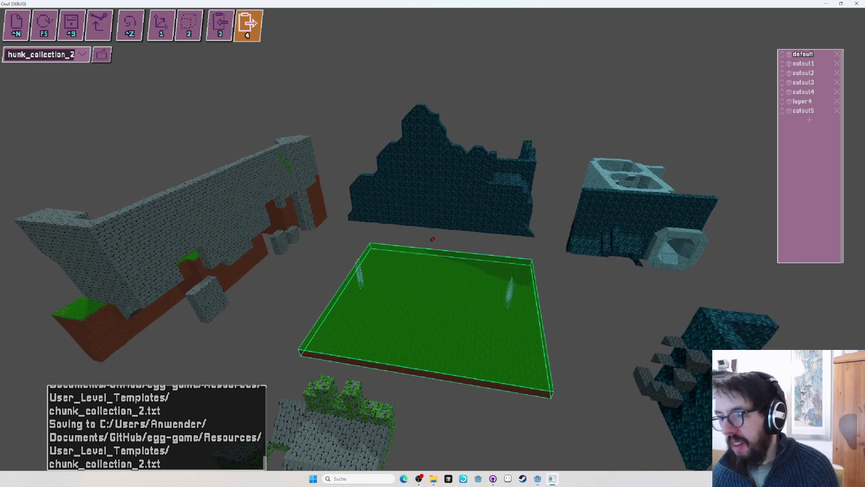
Undo the last entity placement and lift the dark rock chunk upward with the layer move tool
key("w")
key("2")
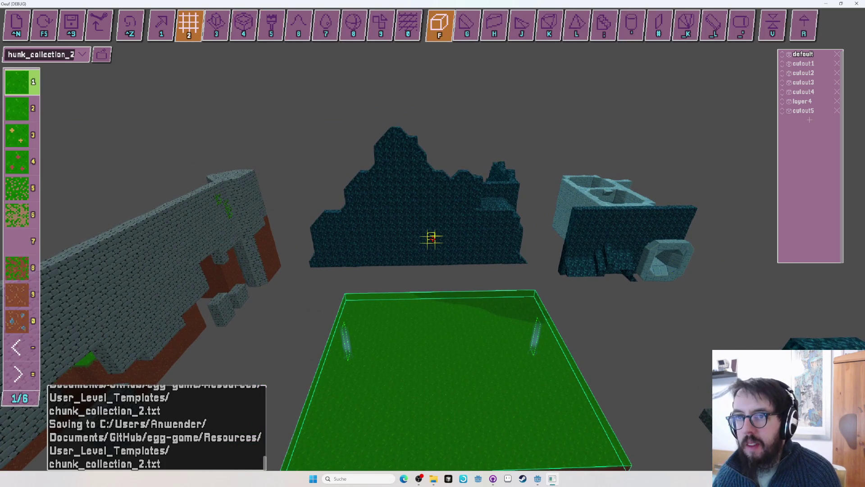
key("1")
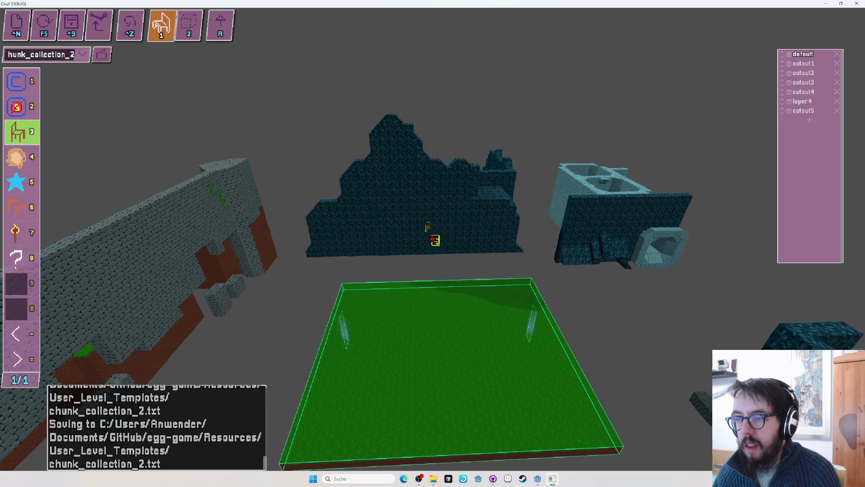
key("ctrl+z")
key("4")
key("2")
key("1")
key("2")
key("1")
key("4")
left_click(509, 180)
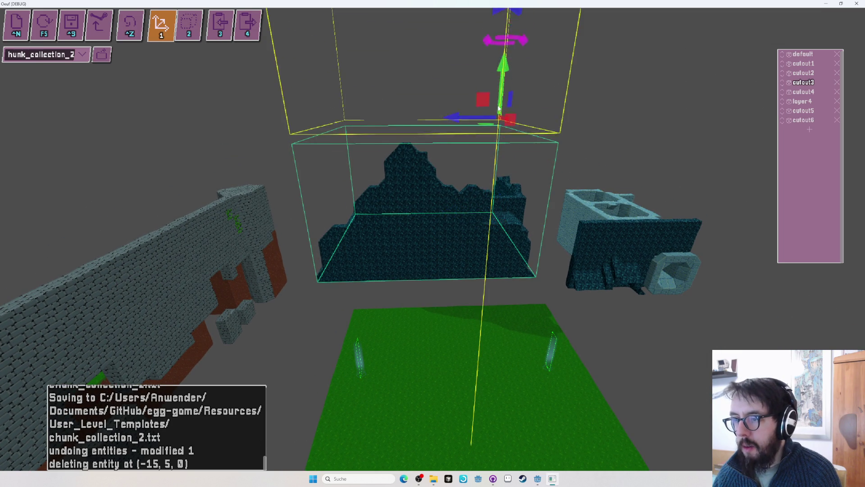
left_click_drag(497, 118, 504, 59)
Move the blue-grey shaft chunk into the top box and delete the cutout6 layer
left_click(609, 211)
key("s")
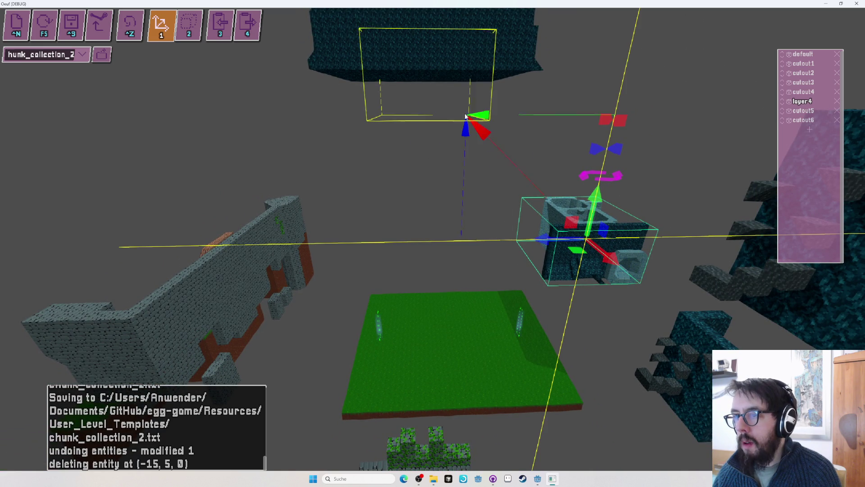
left_click_drag(471, 138, 471, 140)
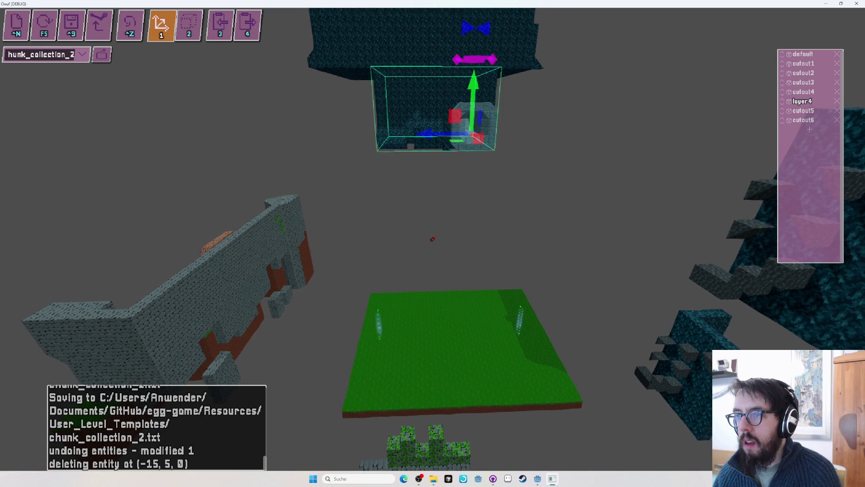
scroll(430, 244, "up", 5)
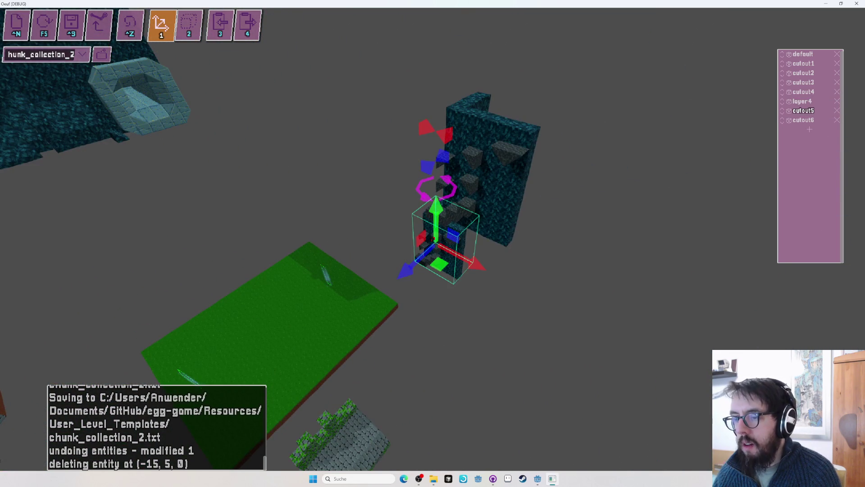
left_click(837, 120)
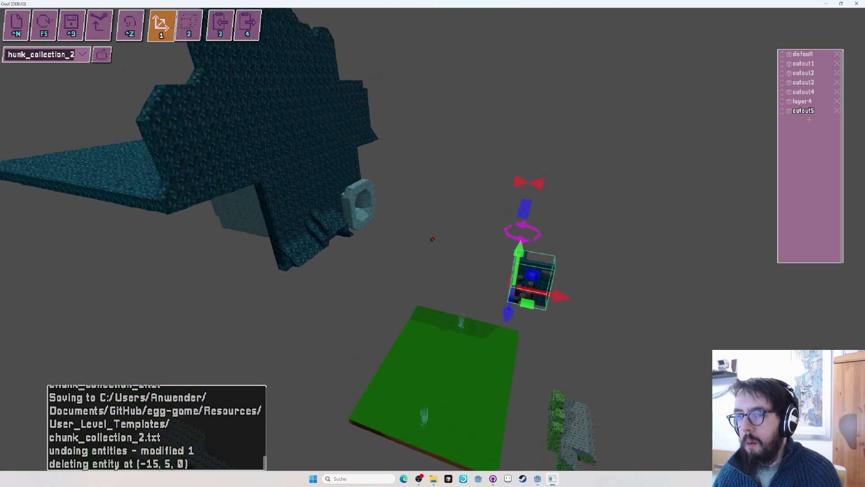
Slide the small block against the cliff chunk's left edge and save chunk_collection_2
mouse_move(542, 272)
left_mouse_down()
mouse_move(377, 228)
mouse_move(285, 224)
mouse_move(296, 234)
left_mouse_up()
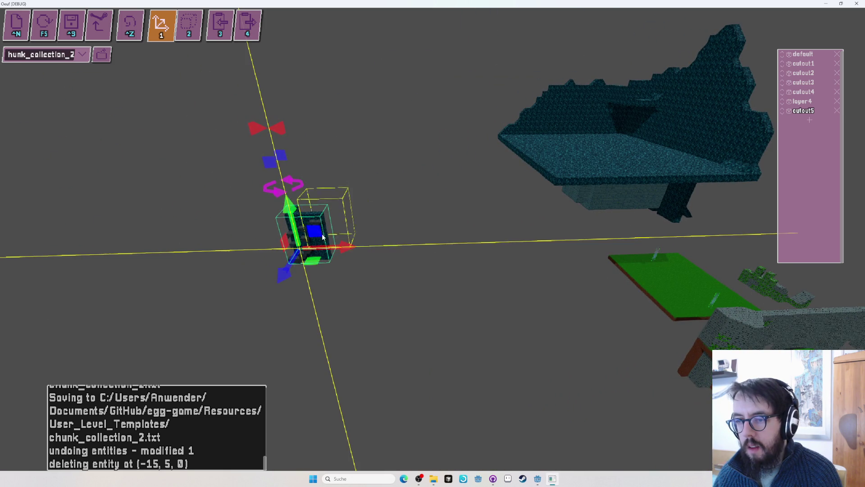
left_click_drag(515, 251, 513, 251)
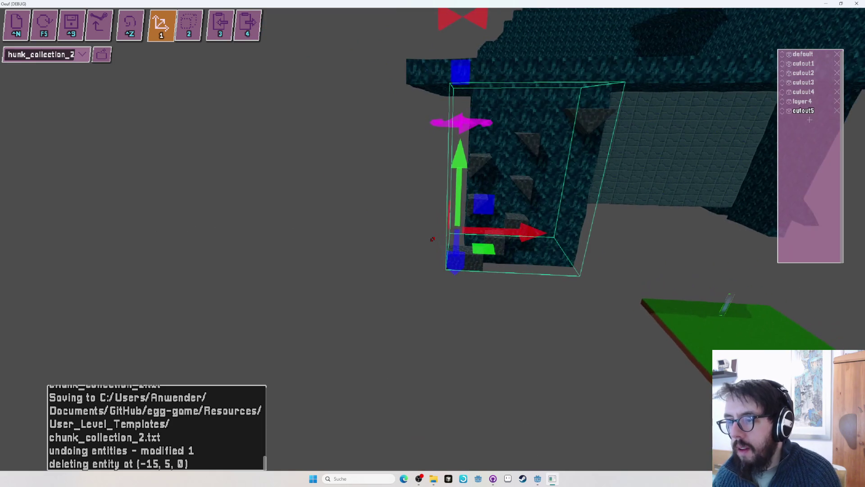
left_click_drag(422, 225, 429, 227)
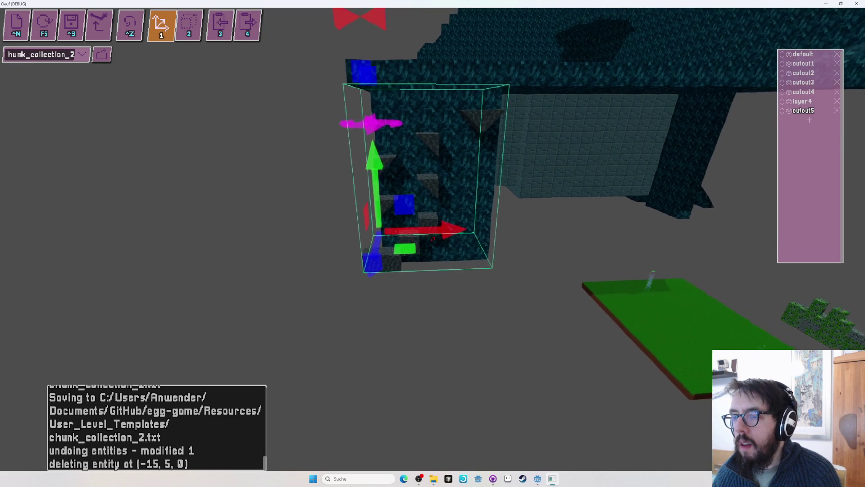
left_click_drag(449, 239, 432, 238)
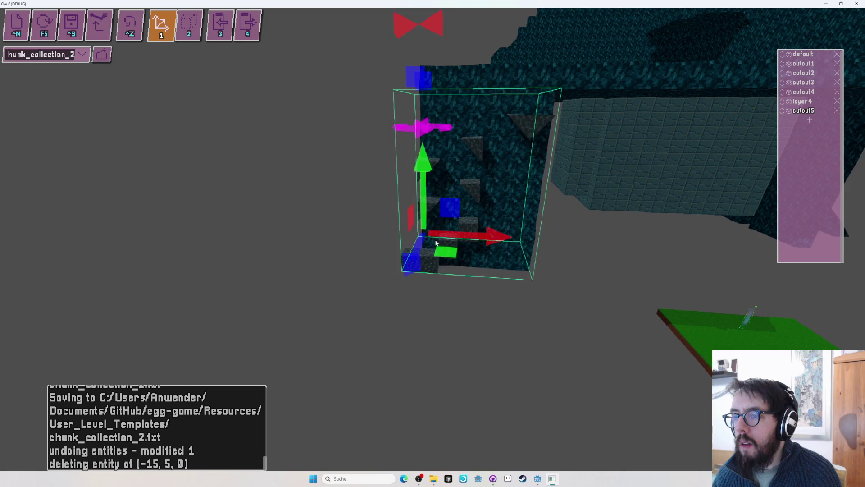
key("ctrl+s")
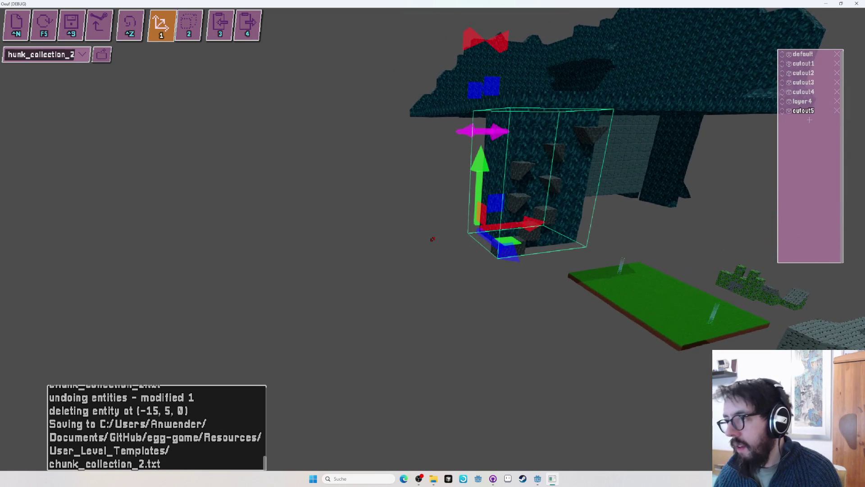
left_click_drag(433, 239, 432, 238)
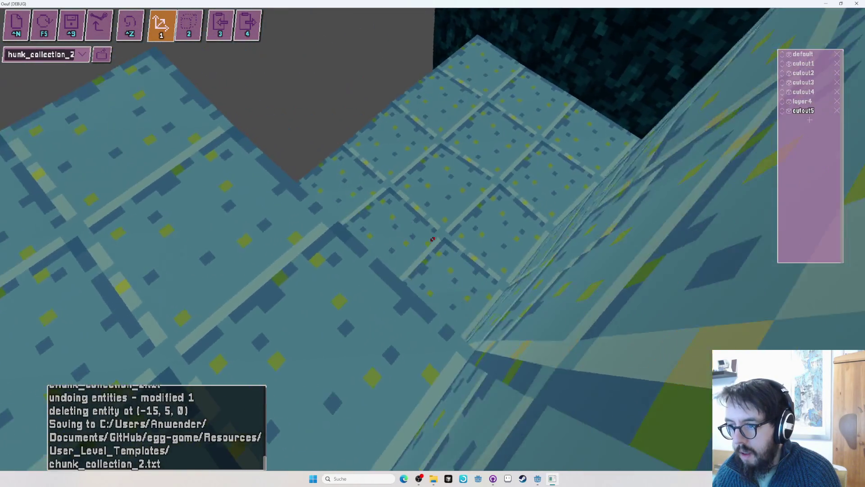
left_click_drag(432, 239, 433, 239)
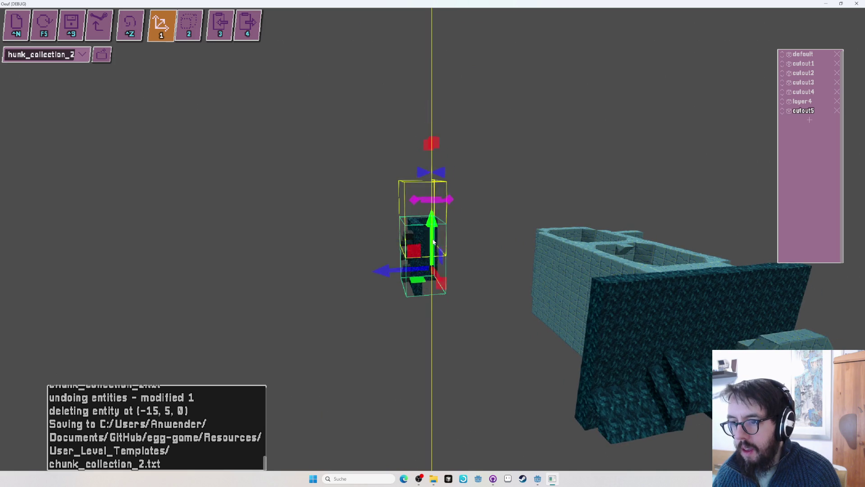
left_click_drag(433, 239, 433, 239)
left_click_drag(433, 239, 432, 239)
left_click(810, 121)
Box-select the 3x6x6 brick arch (76 voxels) and copy it to the clipboard
key("2")
key("3")
key("ctrl+c")
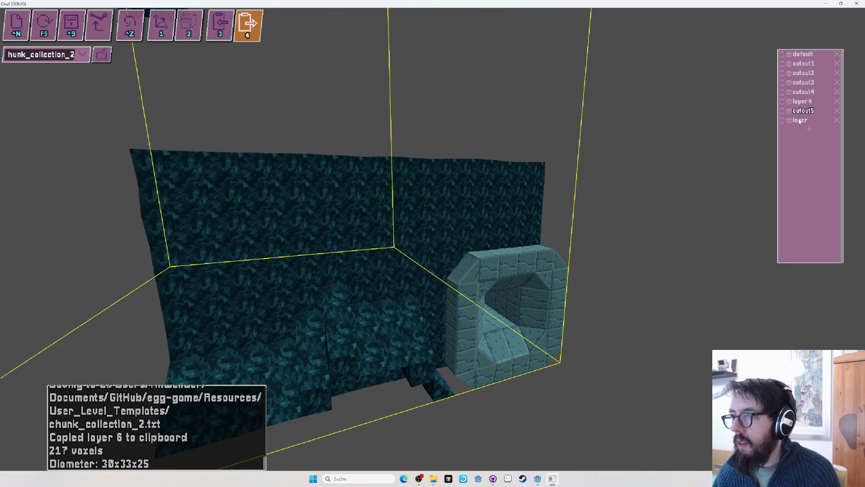
key("3")
key("2")
left_click_drag(458, 374, 546, 223)
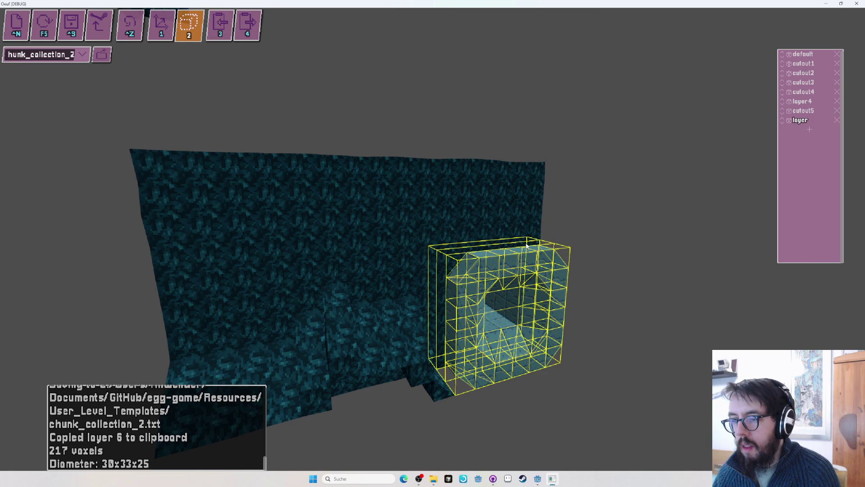
key("ctrl+c")
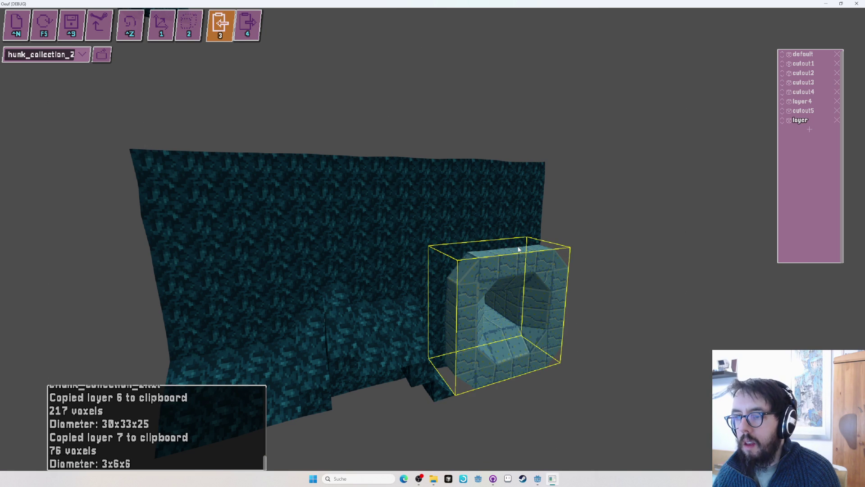
Paste the arch copy into a new layer1 and save chunk_collection_2
mouse_move(518, 249)
left_mouse_down()
mouse_move(411, 270)
mouse_move(338, 218)
left_mouse_up()
left_click(514, 251)
scroll(338, 218, "up", 10)
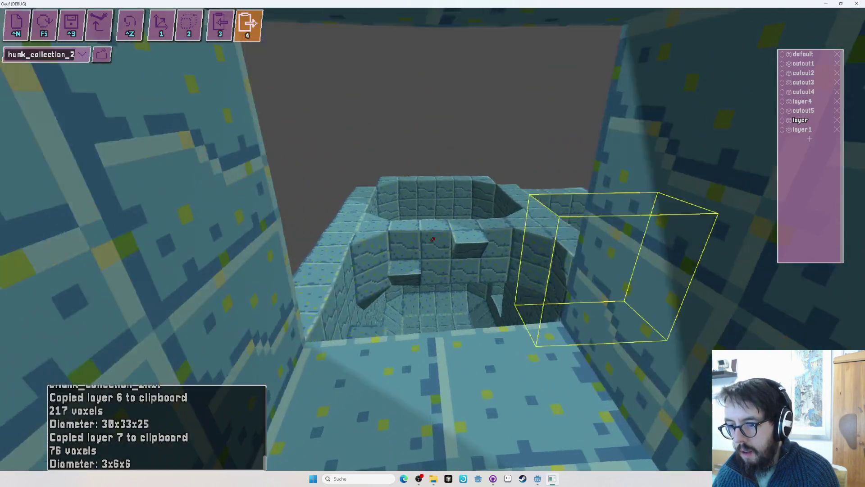
left_click_drag(432, 239, 433, 239)
key("ctrl+s")
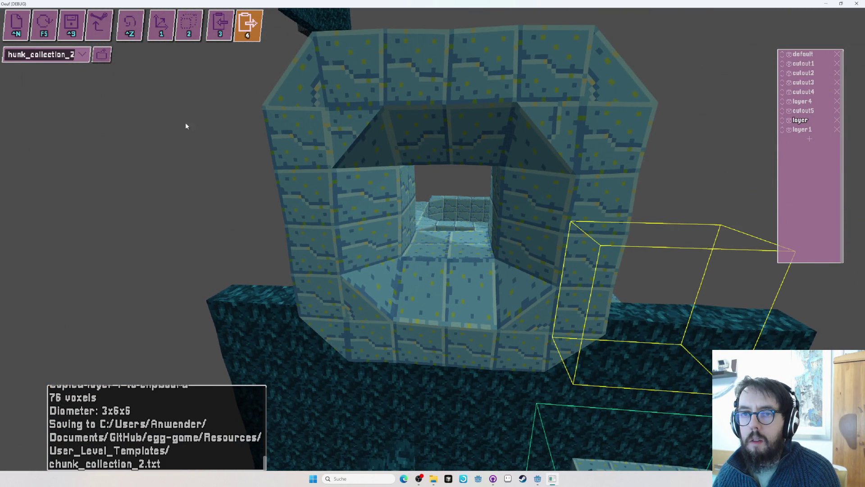
left_click(83, 55)
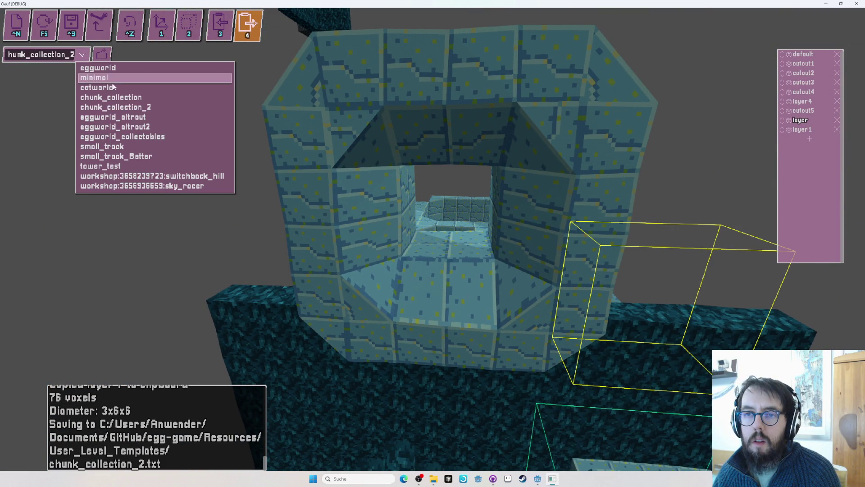
Load eggworld_altrout and fly the view over to the octagonal brick ring
left_click(149, 117)
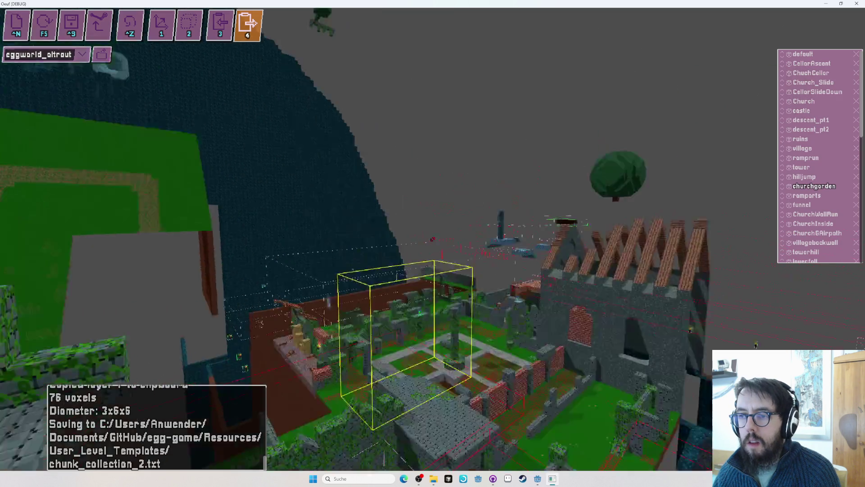
left_click_drag(433, 239, 453, 265)
key("w")
key("s")
left_click_drag(579, 206, 433, 238)
Select the 7x7x6 ring into a new layer named test, copy it, and save eggworld_altrout
key("2")
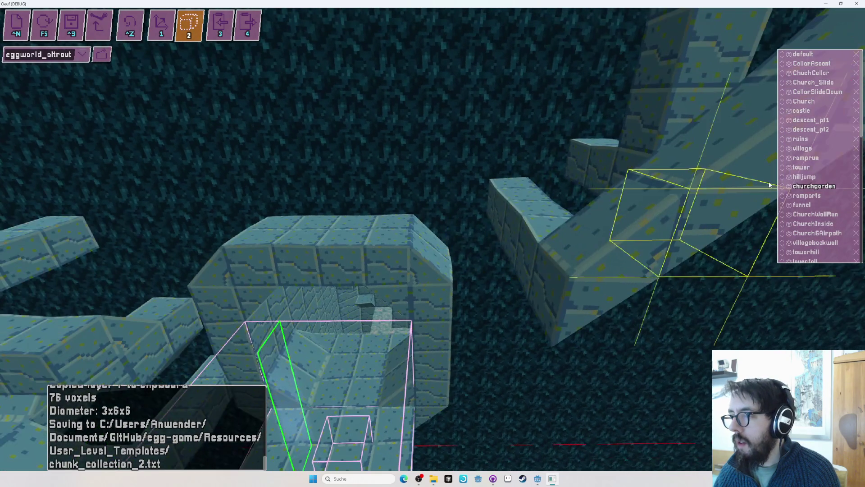
scroll(810, 198, "down", 10)
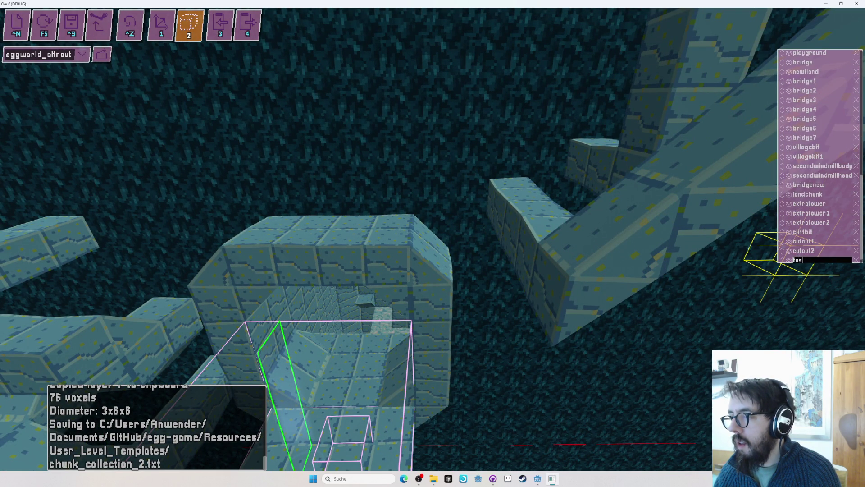
type("t")
key("Return")
scroll(440, 221, "down", 3)
mouse_move(404, 300)
left_mouse_down()
mouse_move(429, 296)
mouse_move(461, 139)
left_mouse_up()
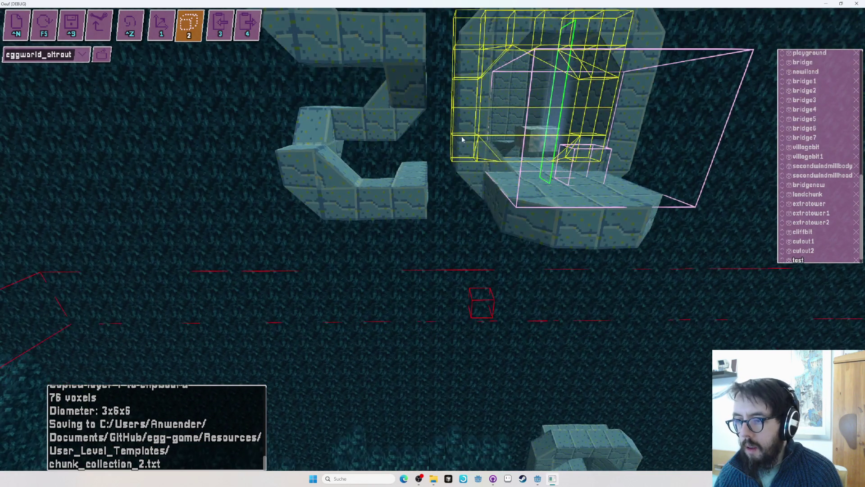
mouse_move(460, 182)
left_mouse_down()
mouse_move(527, 280)
mouse_move(471, 262)
left_mouse_up()
key("3")
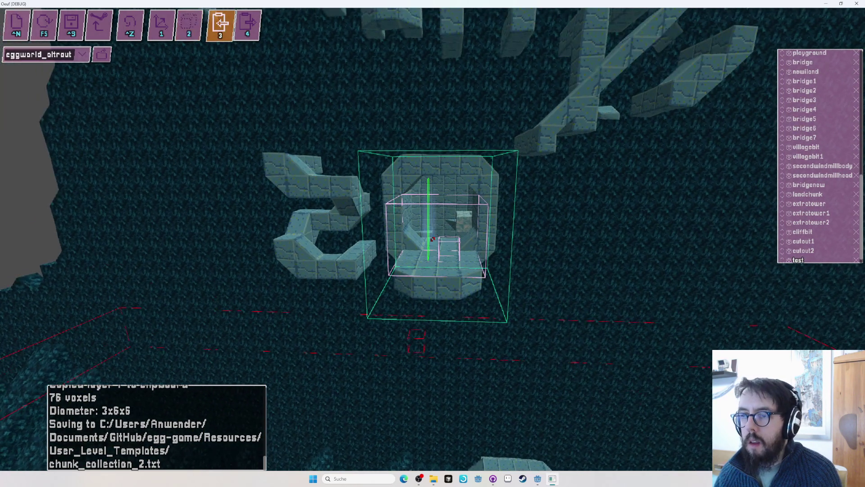
key("ctrl+s")
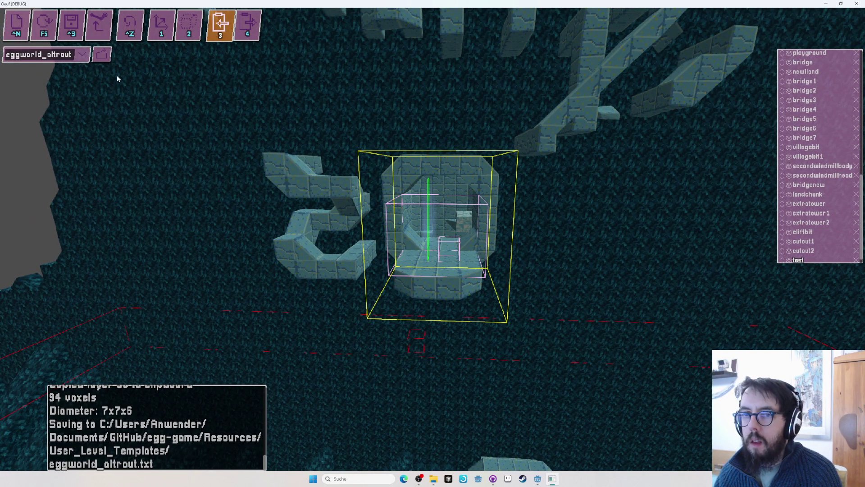
left_click(84, 54)
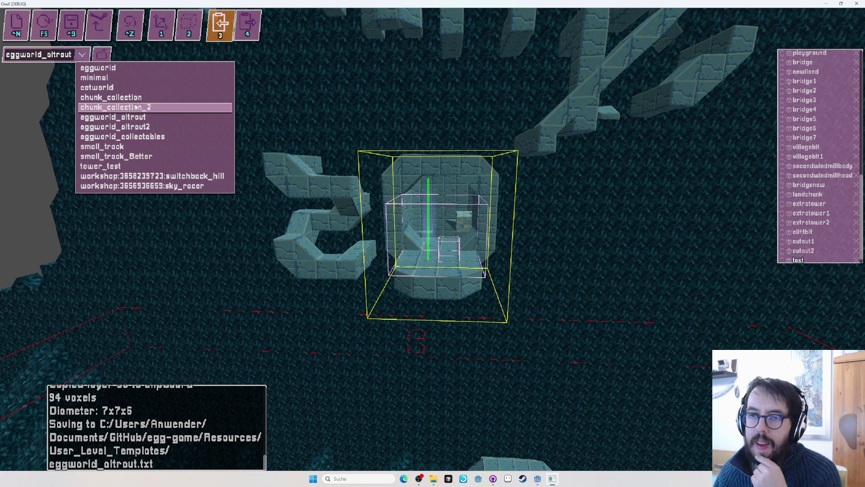
Switch to chunk_collection_2 and place the copied octagonal ring as layer test
left_click(150, 128)
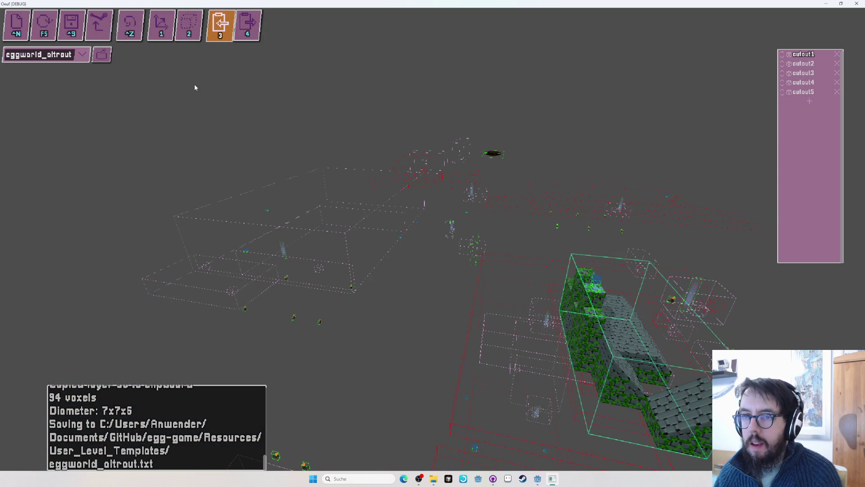
left_click(82, 54)
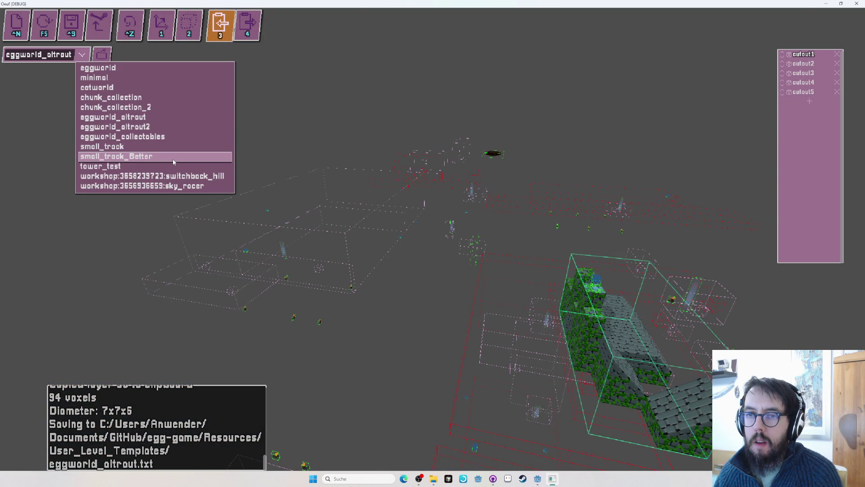
left_click(149, 107)
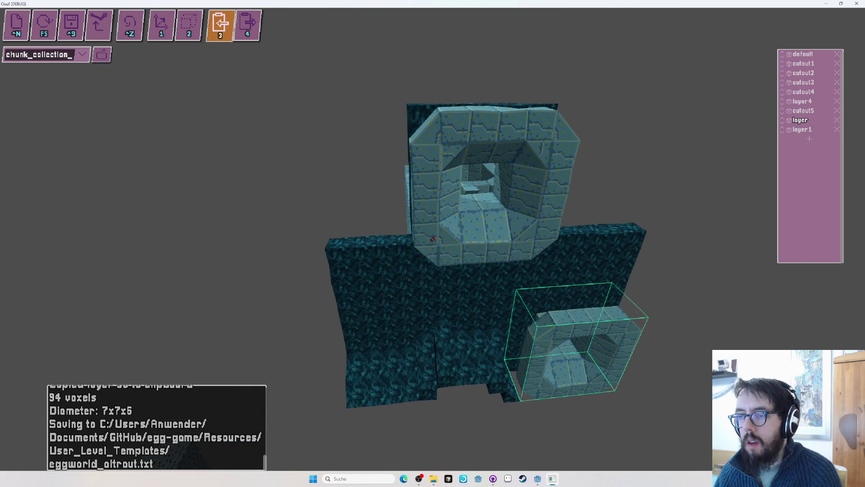
key("4")
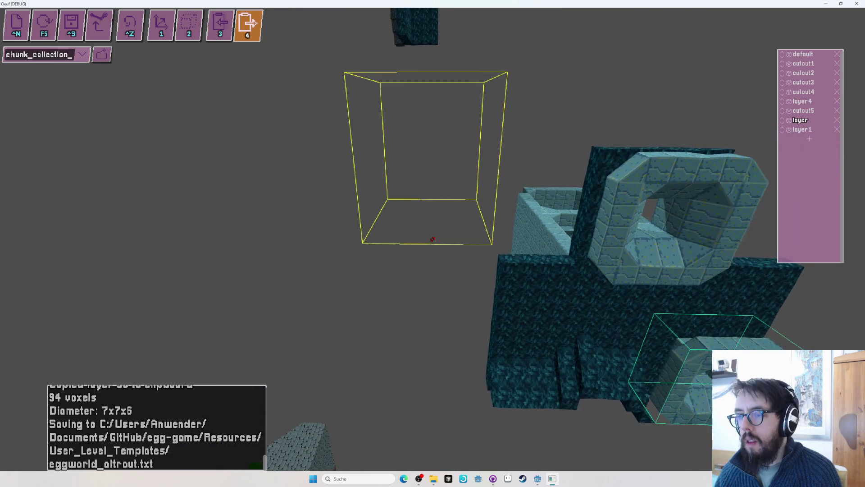
left_click(433, 239)
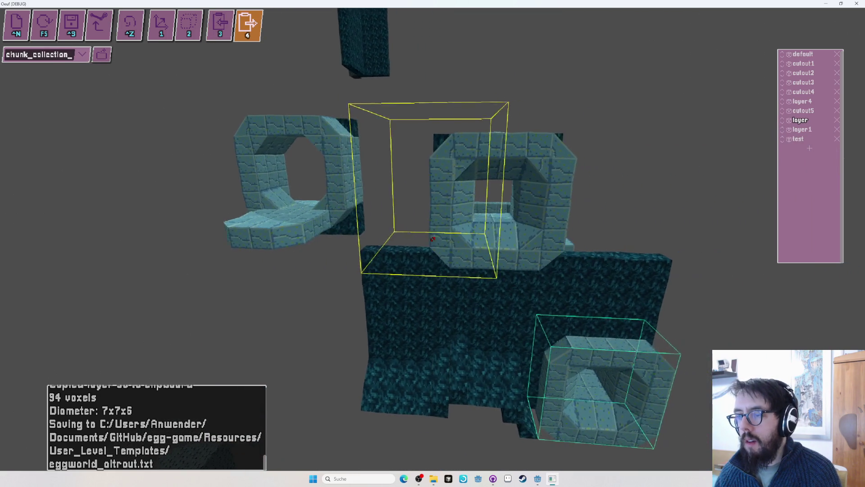
Orbit to a top-down view of the ring and the brick shaft
key("2")
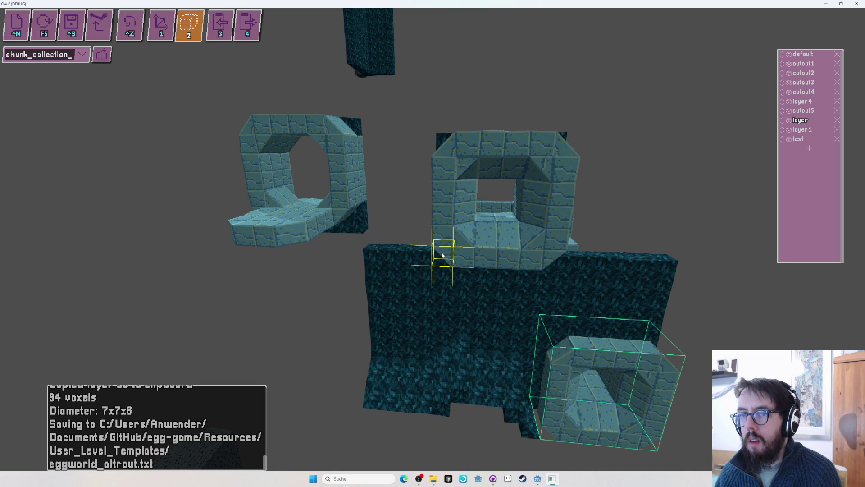
key("1")
key("3")
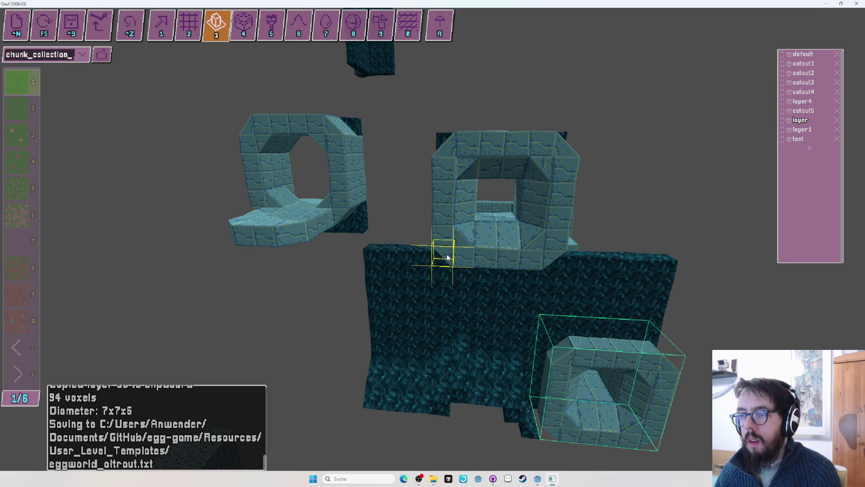
left_click_drag(593, 107, 255, 264)
mouse_move(336, 259)
left_mouse_down()
mouse_move(332, 276)
mouse_move(372, 296)
left_mouse_up()
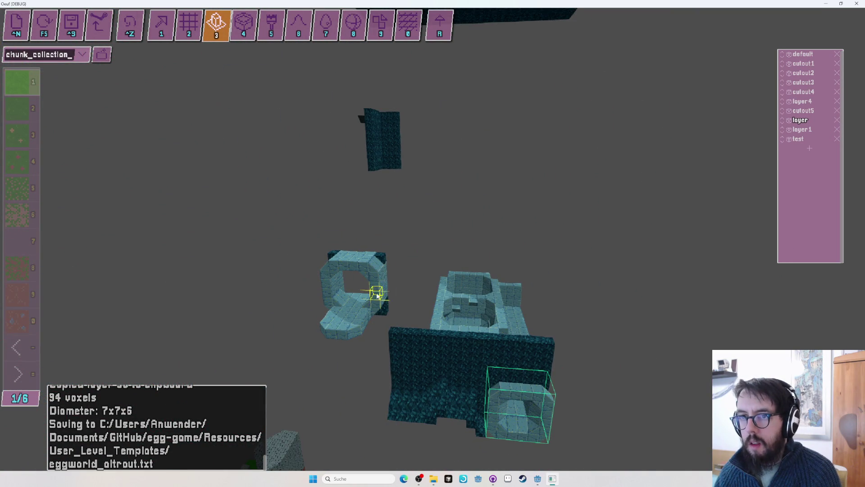
key("w")
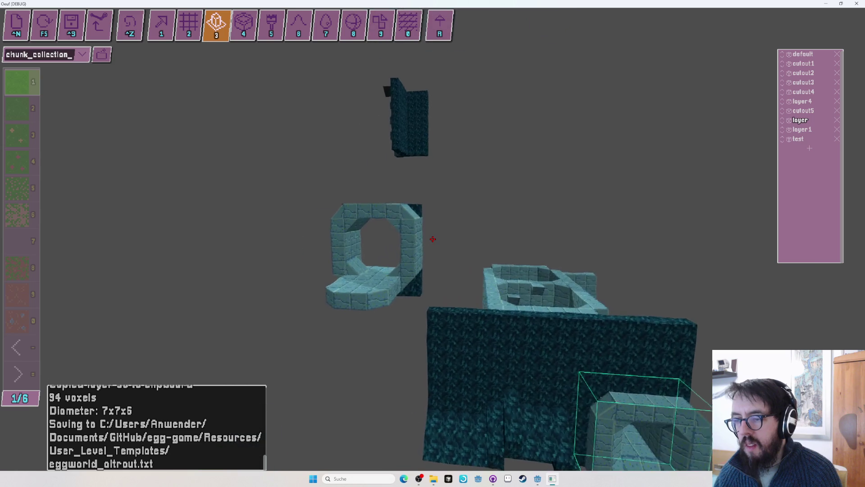
key("1")
key("2")
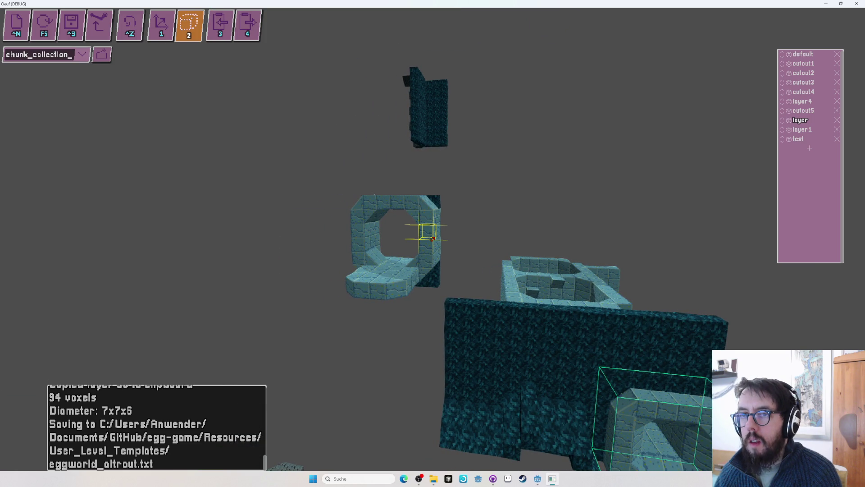
key("3")
key("1")
key("2")
key("1")
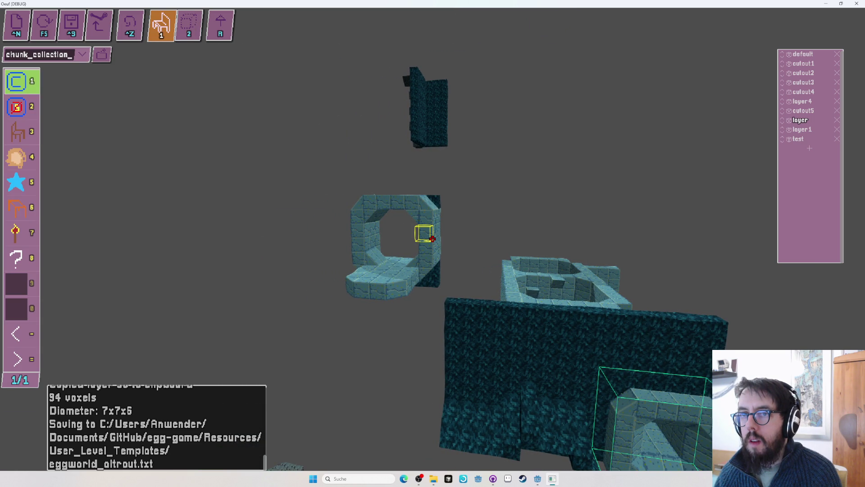
key("s")
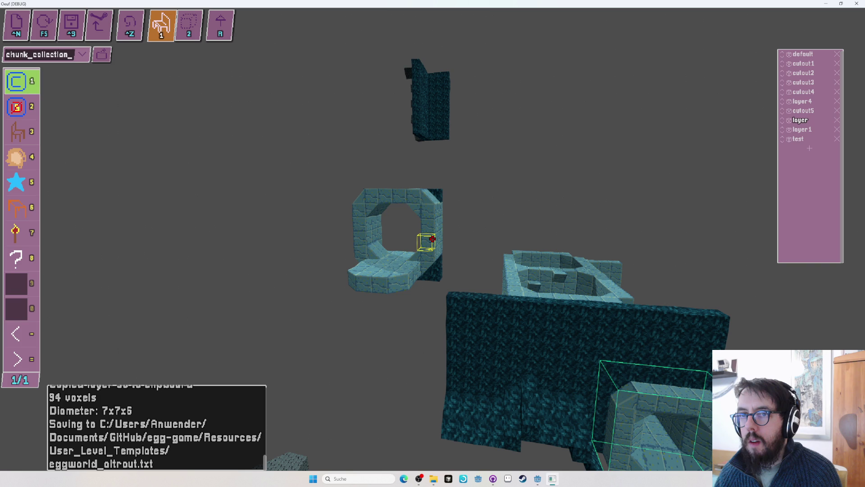
Drag the octagonal arch piece sideways until it rests atop the brick shaft
key("2")
key("3")
key("2")
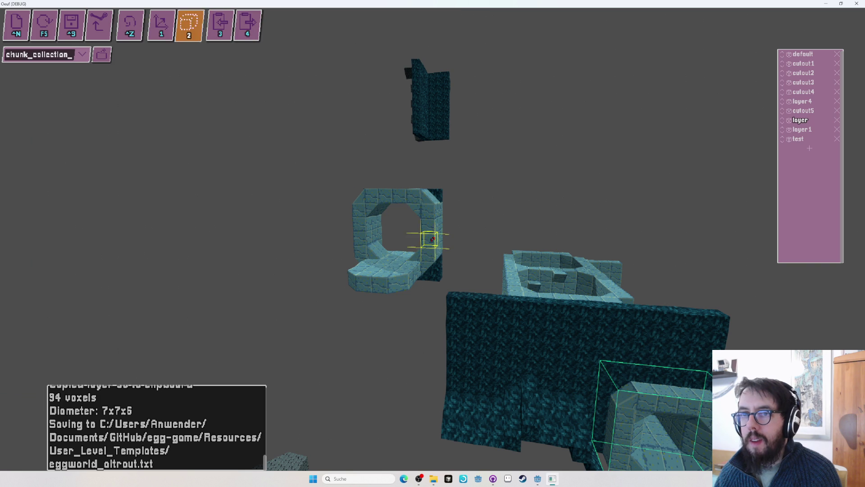
key("1")
left_click(433, 238)
left_click_drag(413, 254, 606, 289)
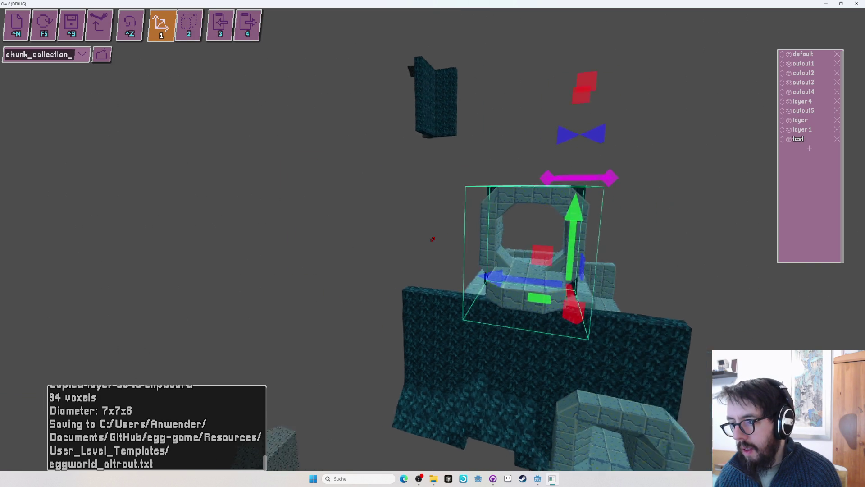
mouse_move(443, 294)
left_mouse_down()
mouse_move(271, 306)
mouse_move(329, 311)
left_mouse_up()
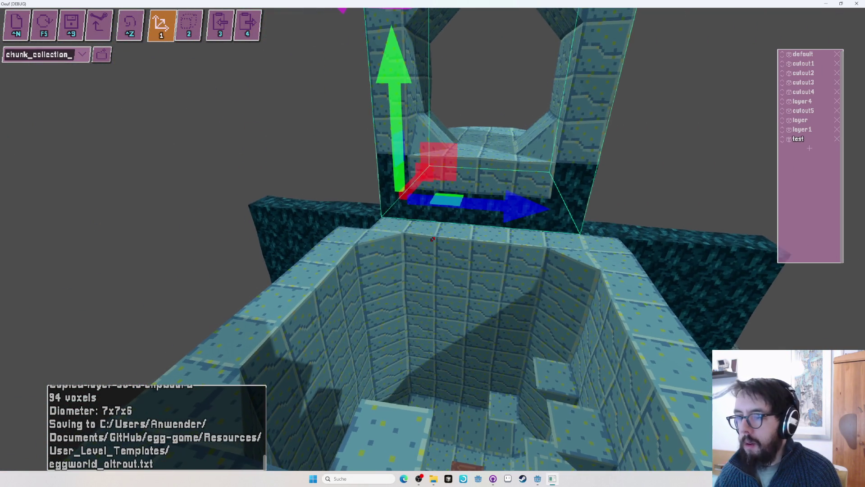
key("Escape")
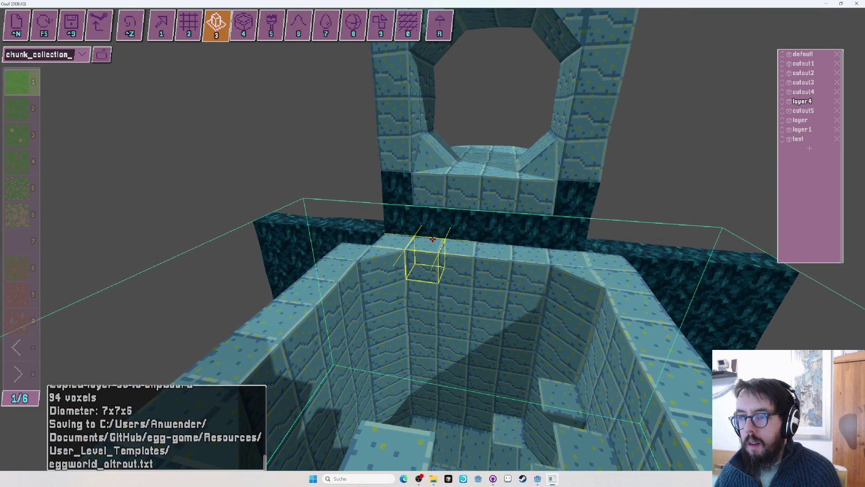
Pick light-blue stone and place beveled blocks along the shaft's bottom edges, undoing mistakes
key("2")
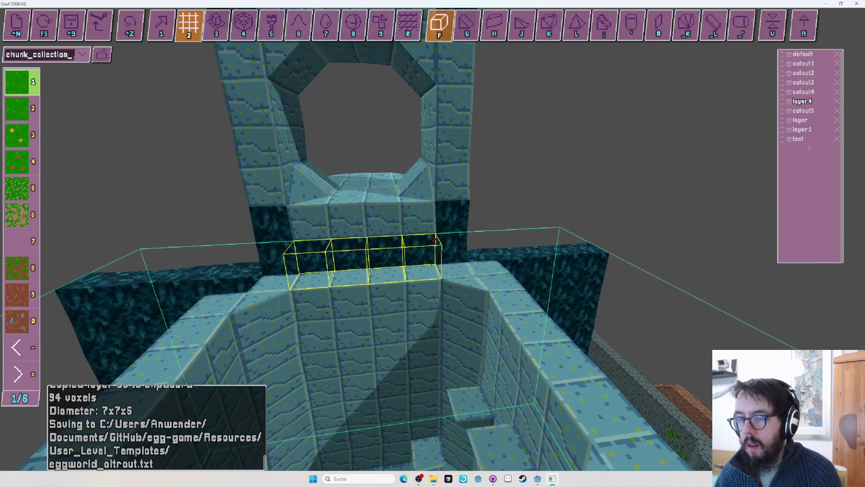
left_click(432, 239)
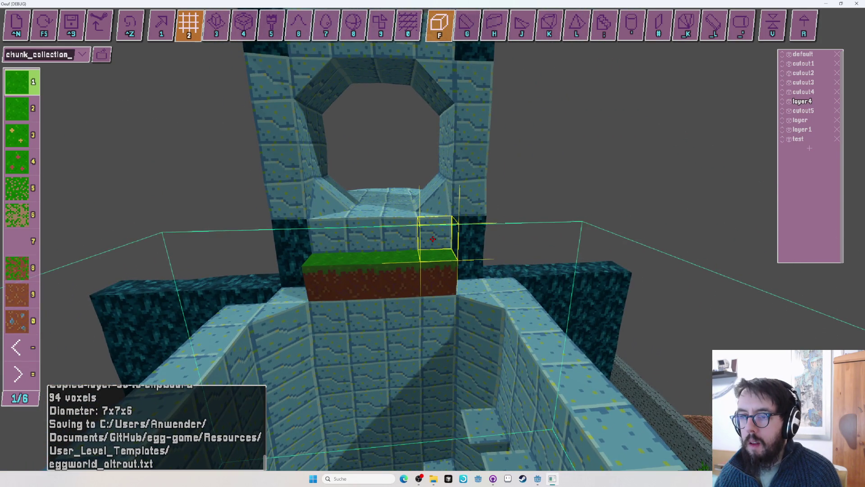
key("ctrl+z")
middle_click(432, 239)
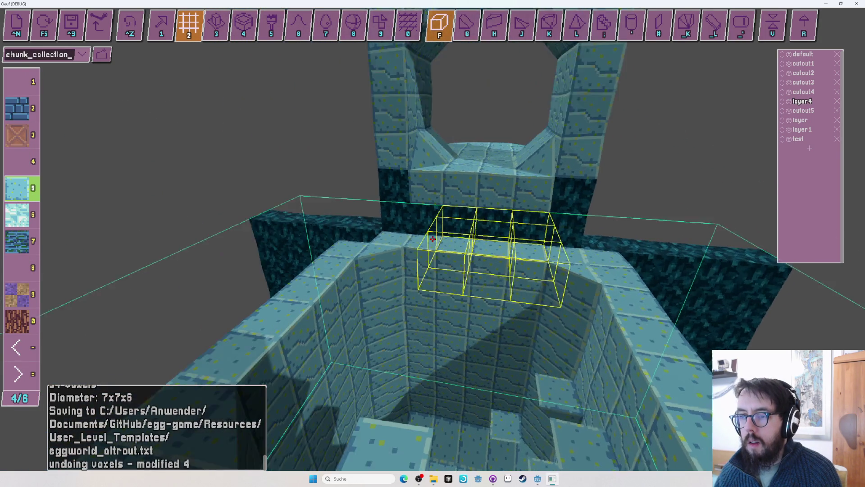
key("h")
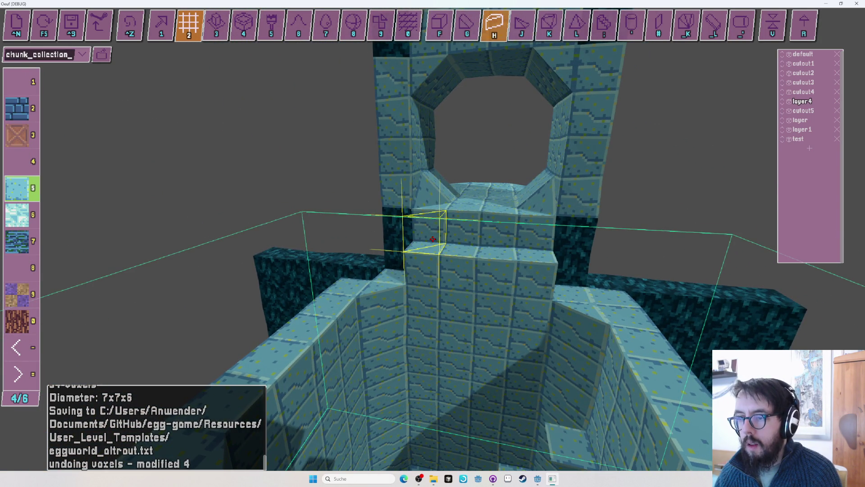
key("r")
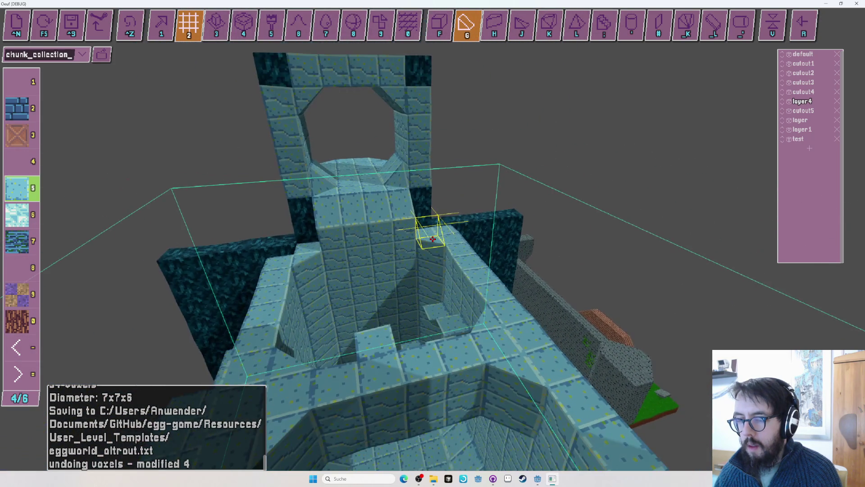
key("h")
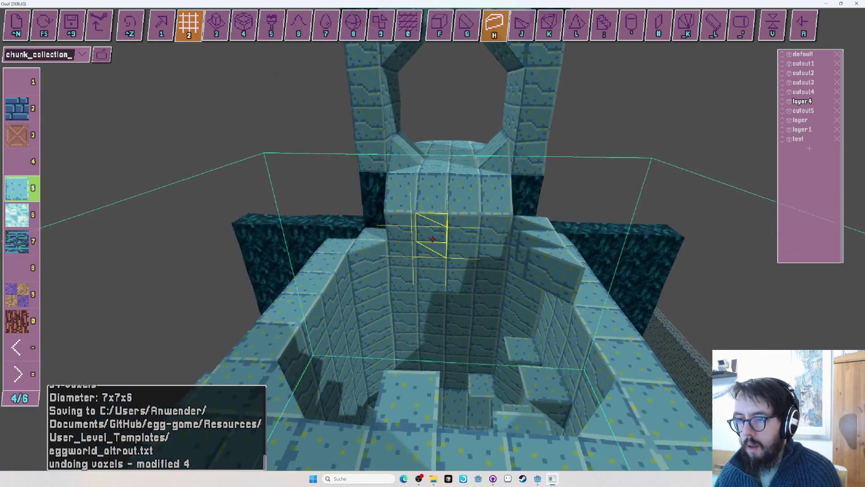
key("ctrl+z")
key("1")
key("r")
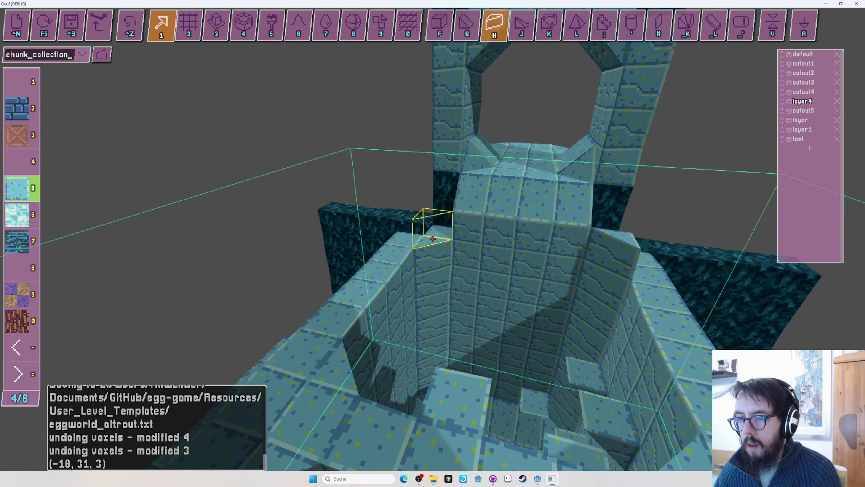
Fly into the shaft to check its floor, then playtest rolling the egg through it
key("3")
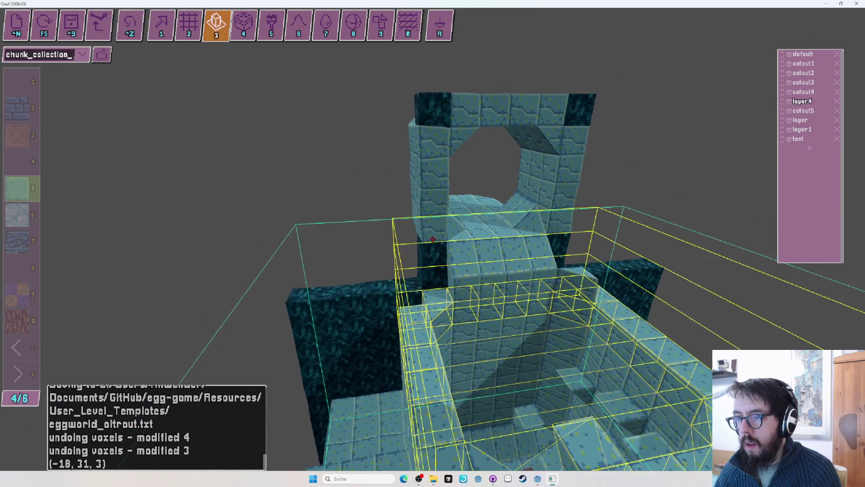
key("w")
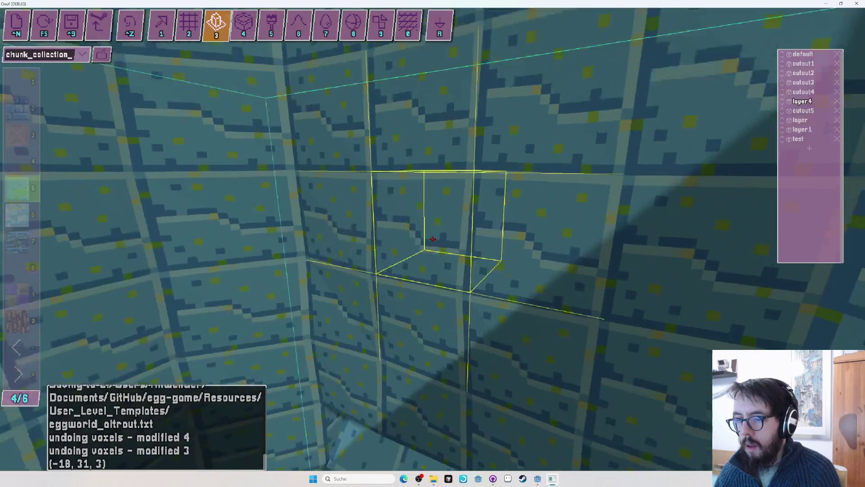
key("2")
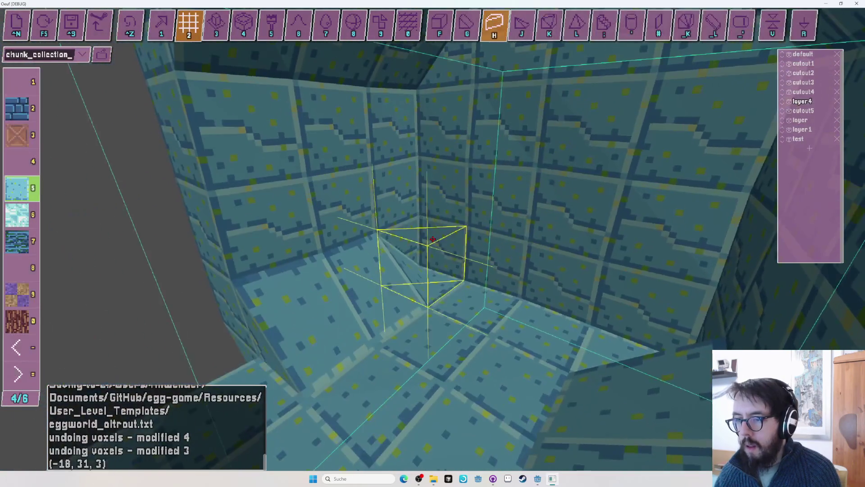
key("w")
key("1")
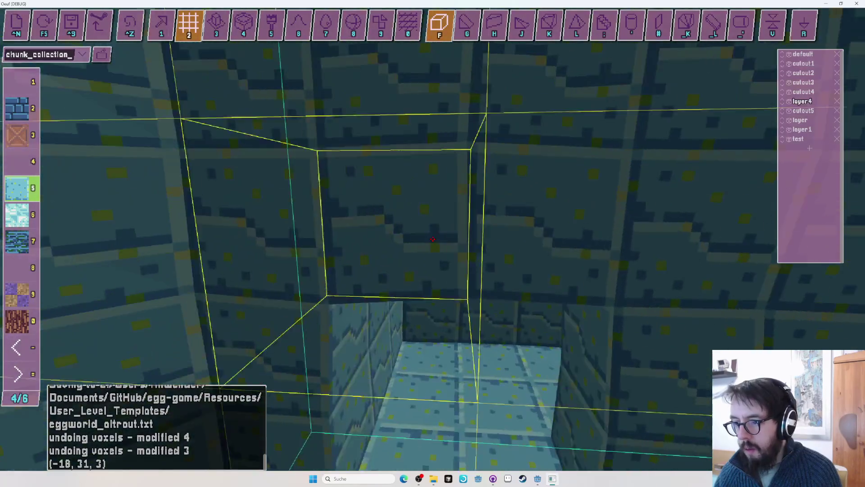
key("w")
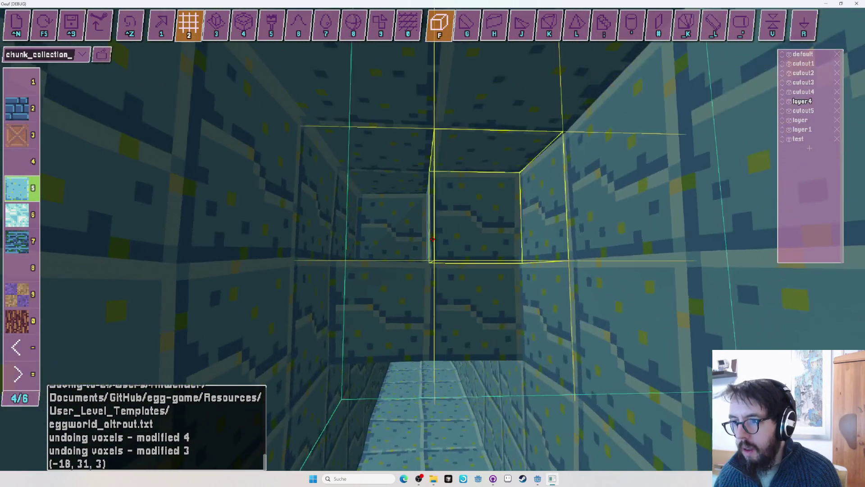
key("s")
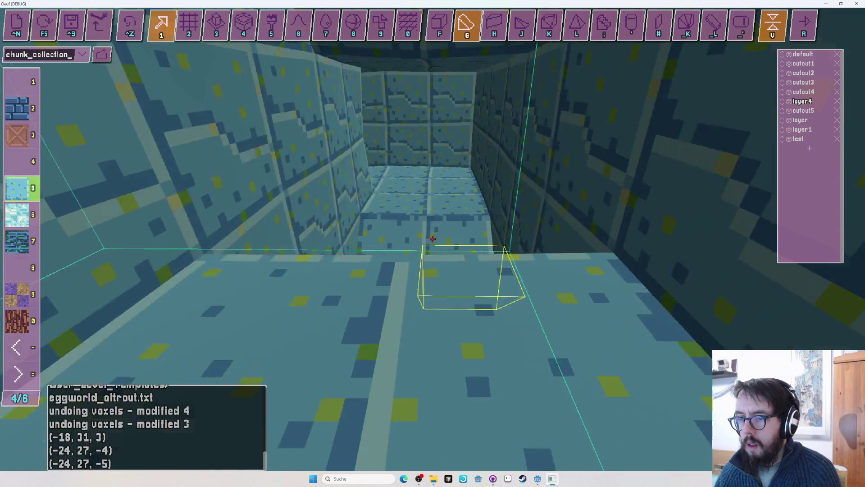
key("r")
key("Tab")
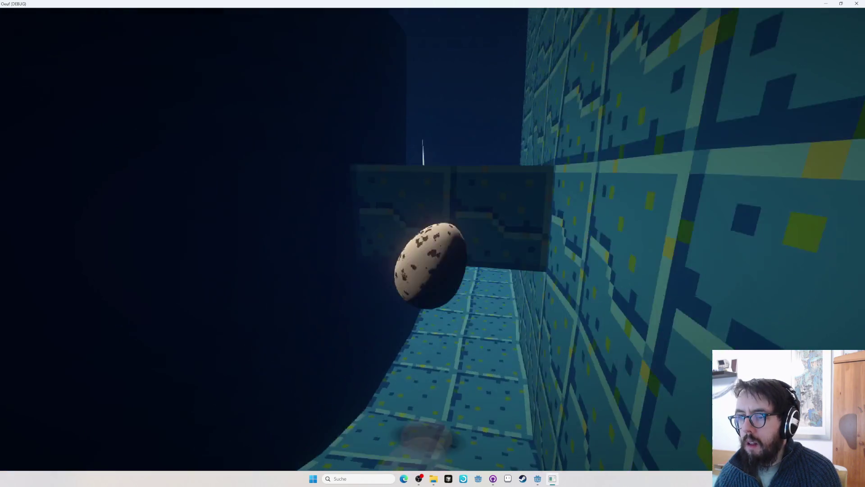
key("Tab")
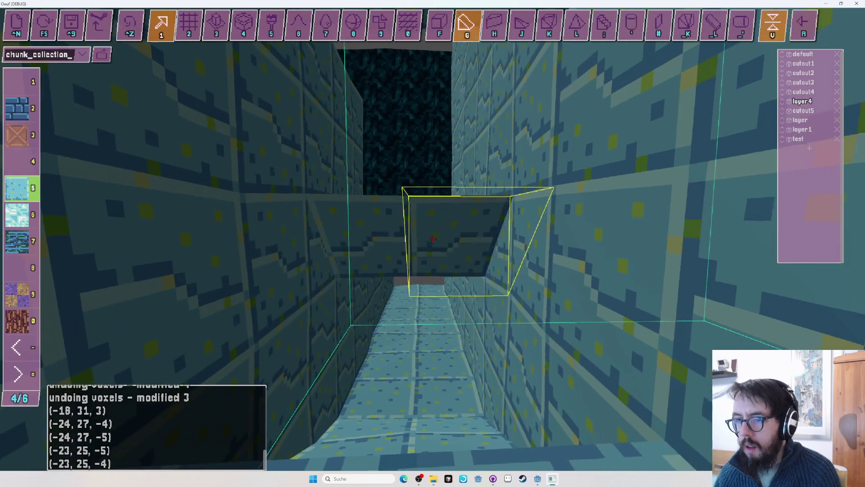
Play-test the brick shaft again, then return to grid block placement
key("Tab")
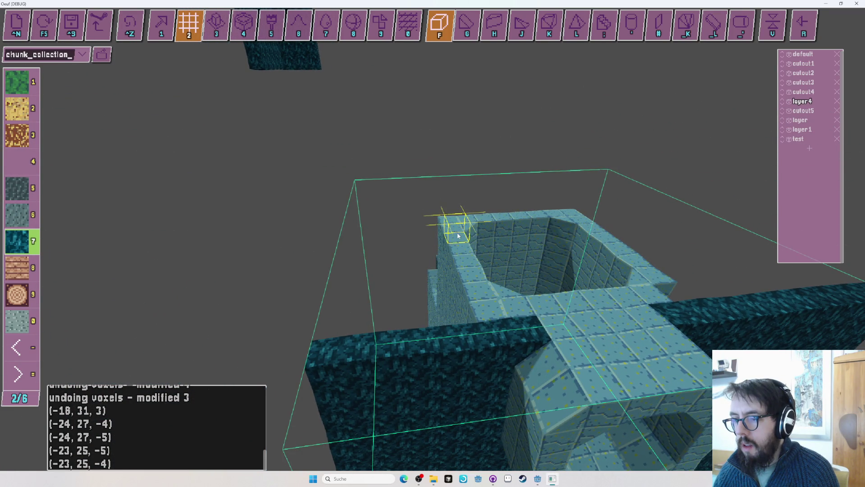
key("3")
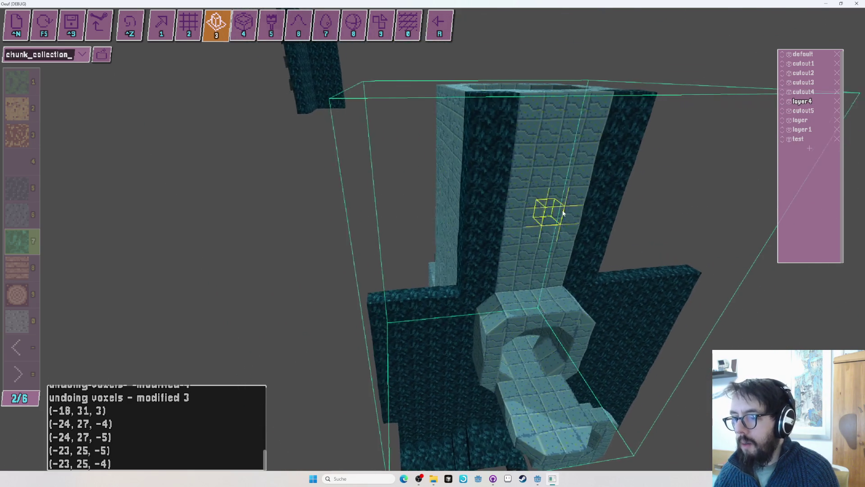
key("2")
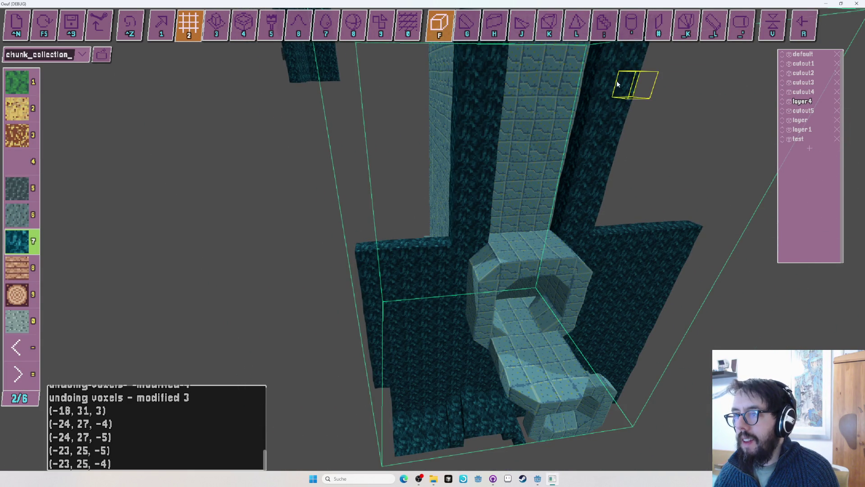
Carve a 3x3 square hole into the dark cliff wall beside the brick arch
mouse_move(497, 236)
left_mouse_down()
mouse_move(474, 220)
mouse_move(414, 238)
left_mouse_up()
scroll(531, 127, "down", 3)
mouse_move(531, 127)
left_mouse_down()
mouse_move(423, 237)
mouse_move(433, 239)
left_mouse_up()
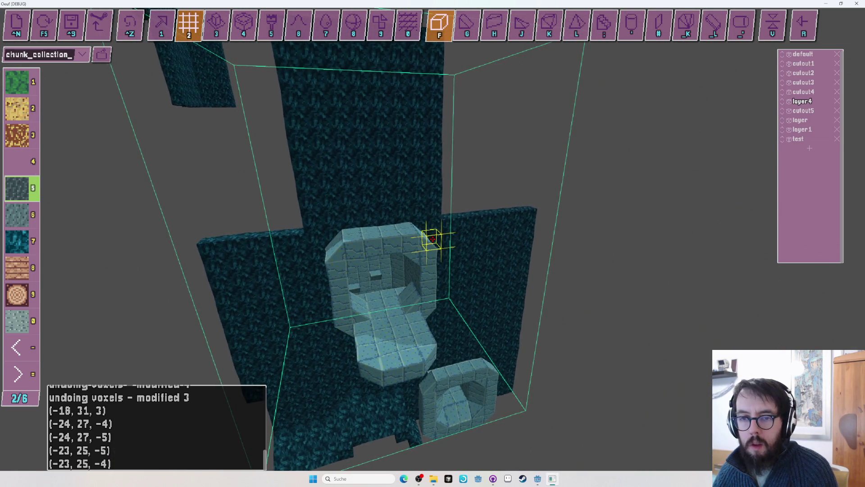
scroll(433, 239, "down", 1)
scroll(432, 238, "down", 1)
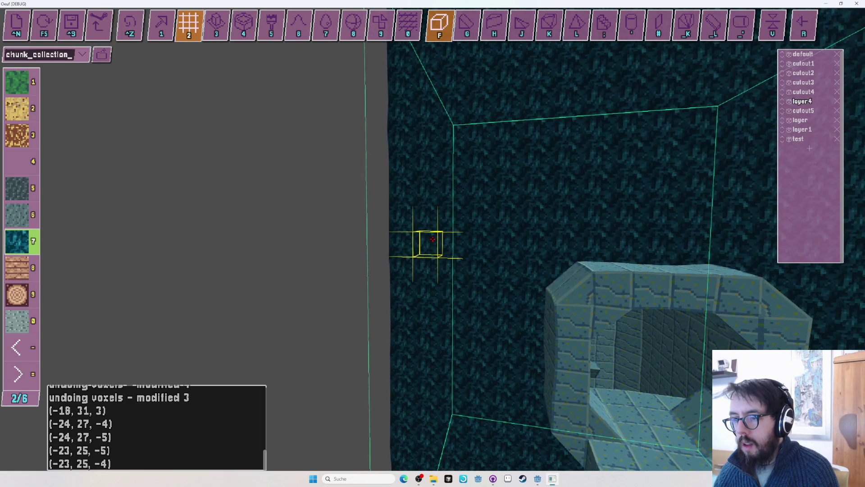
left_click(433, 238)
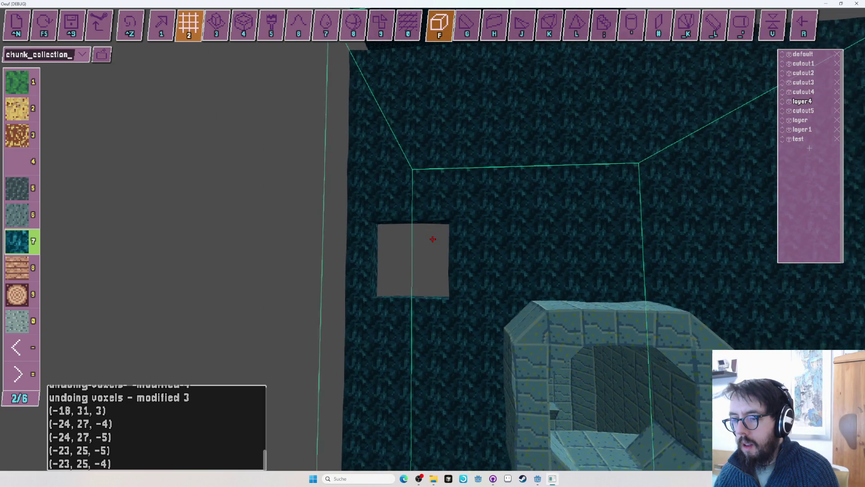
Lay a slab of grey stone material 6 as full cubes jutting out of the wall below the arch
left_click_drag(433, 239, 432, 239)
key("equal")
key("equal")
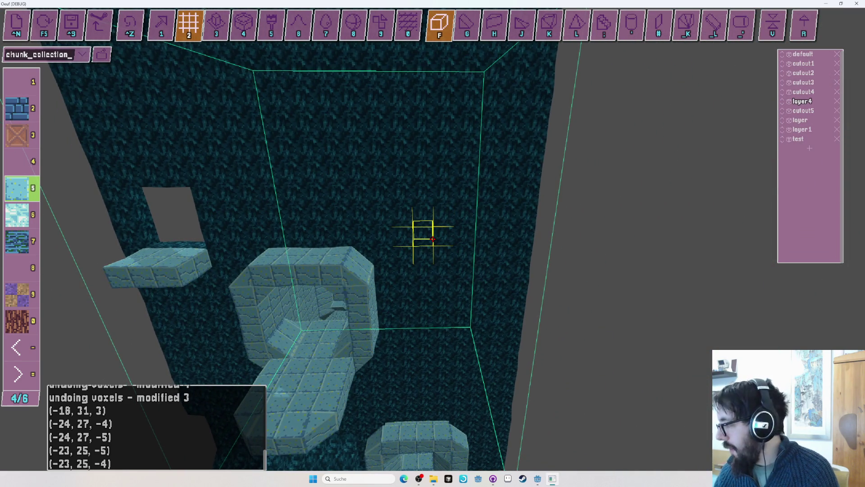
left_click_drag(432, 239, 433, 239)
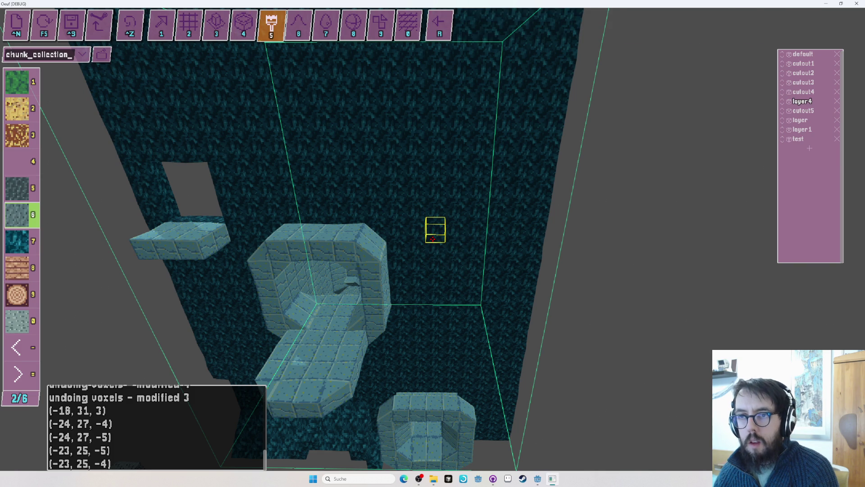
key("2")
key("f")
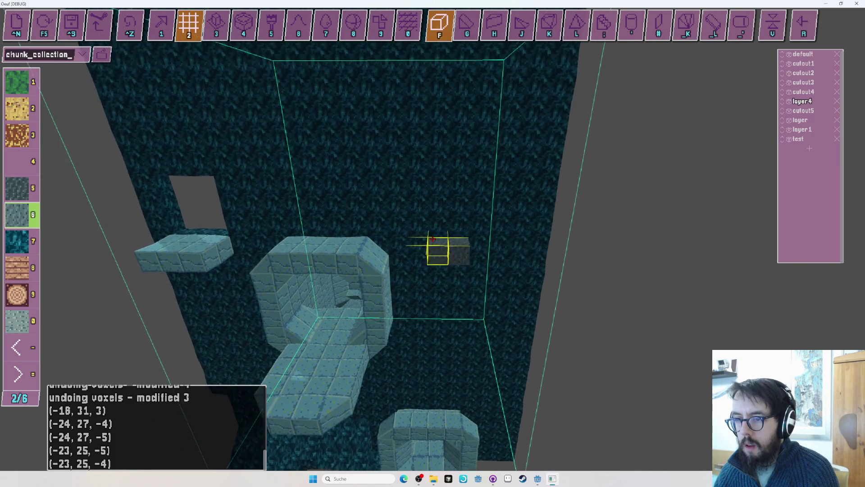
left_click_drag(432, 238, 433, 238)
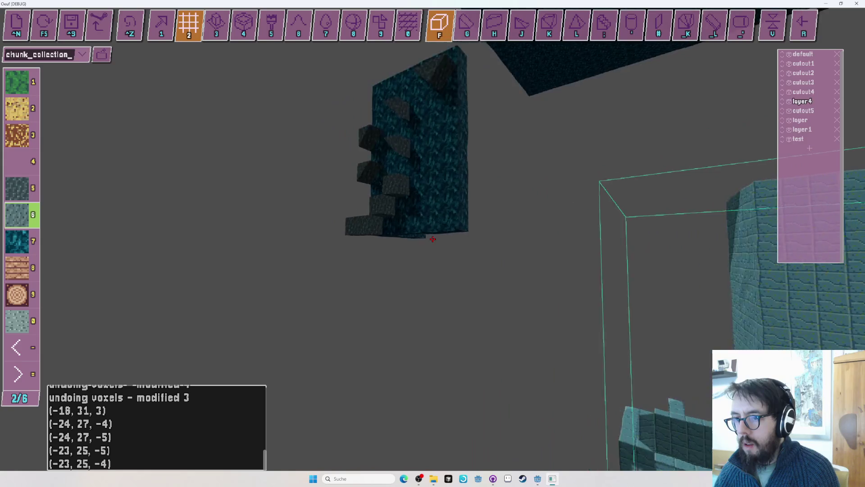
Select the small cutout5 stepping-block piece and shift it along one axis
key("1")
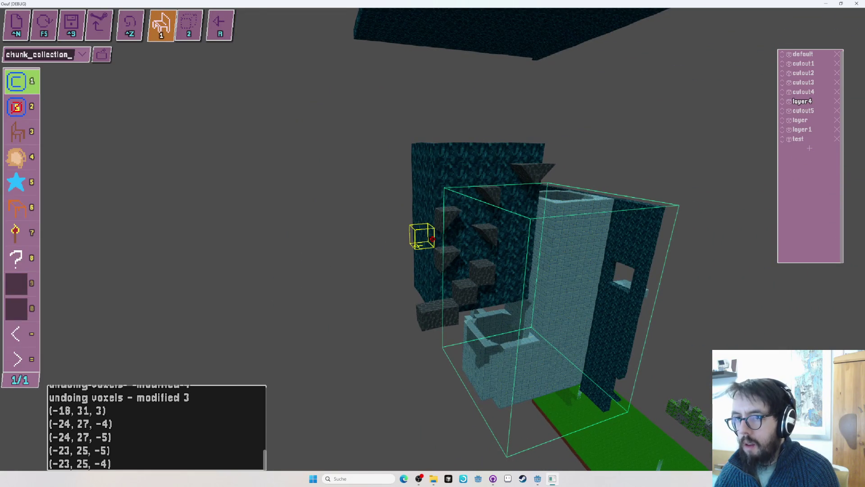
left_click(433, 239)
left_click_drag(432, 239, 397, 227)
key("2")
key("1")
left_click(433, 238)
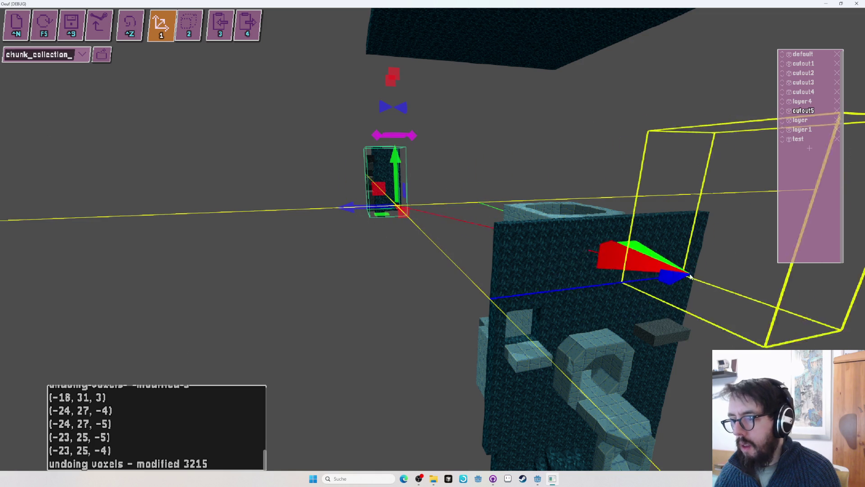
mouse_move(708, 244)
left_mouse_down()
mouse_move(715, 227)
mouse_move(605, 269)
mouse_move(411, 265)
mouse_move(371, 245)
mouse_move(384, 108)
mouse_move(407, 140)
left_mouse_up()
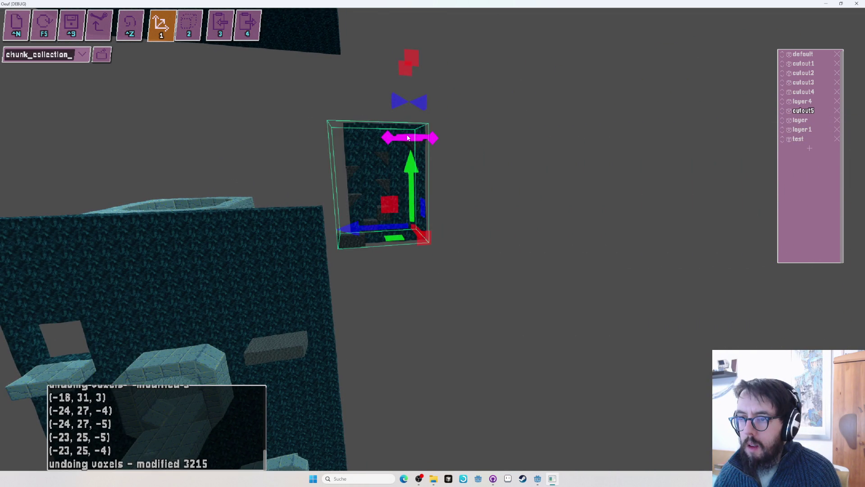
Fly the camera around the piece and rotate it about its vertical axis with the magenta ring
key("w")
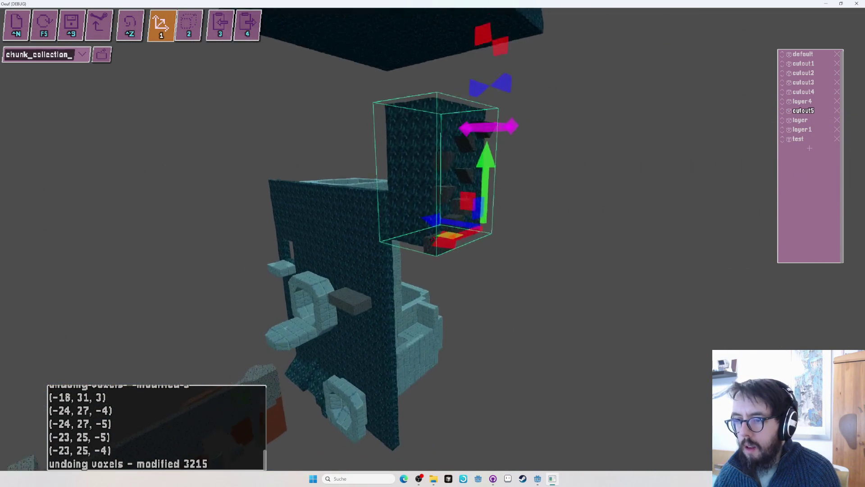
key("d")
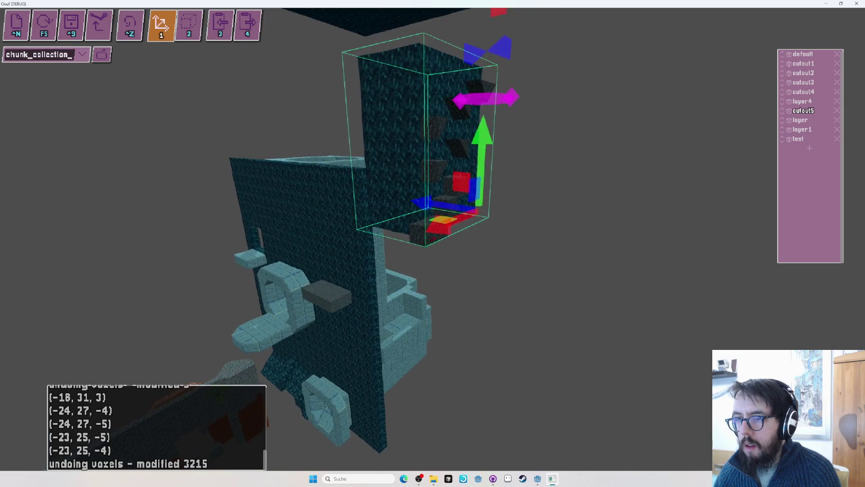
key("w")
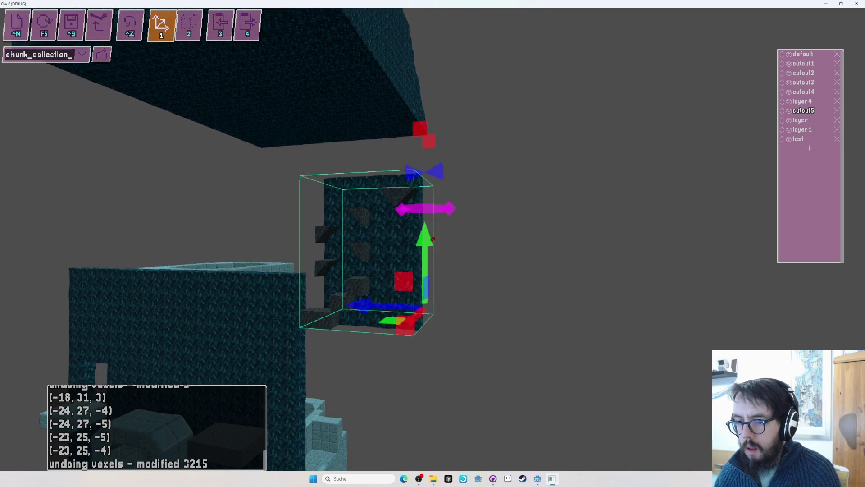
key("w")
key("s")
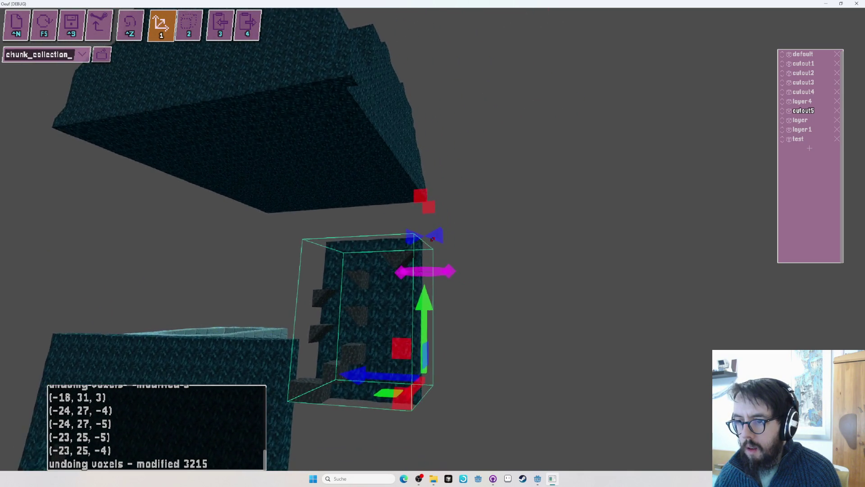
key("a")
key("d")
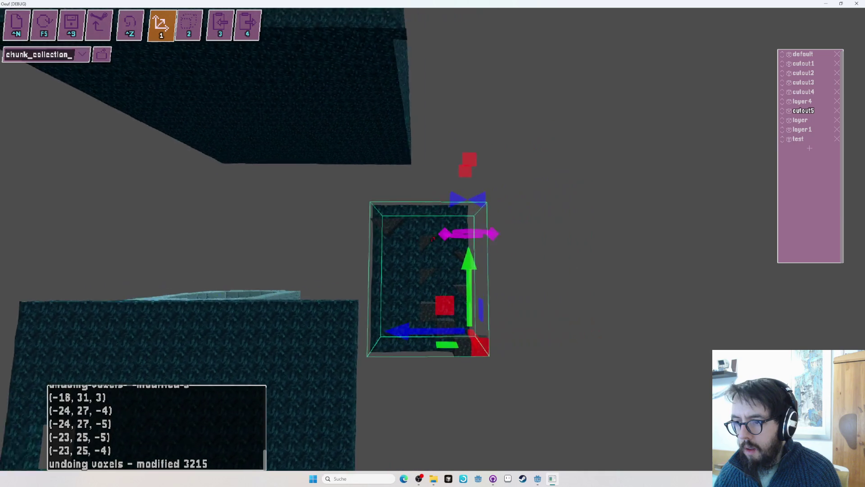
key("s")
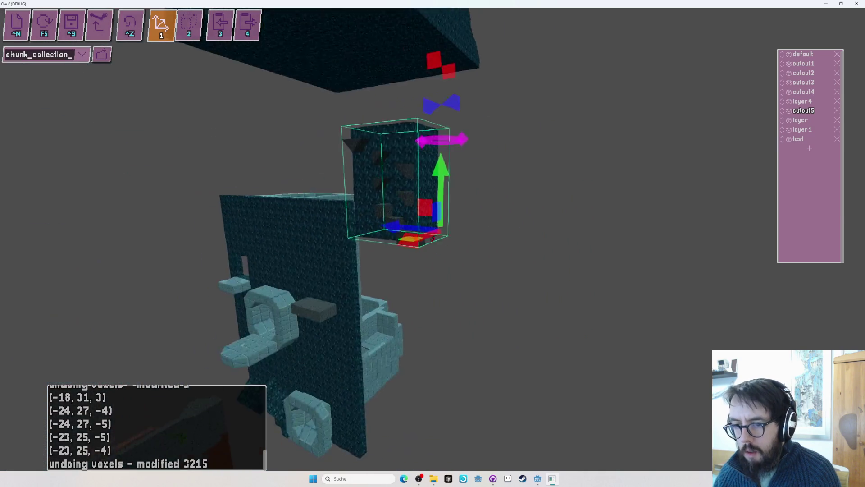
key("w")
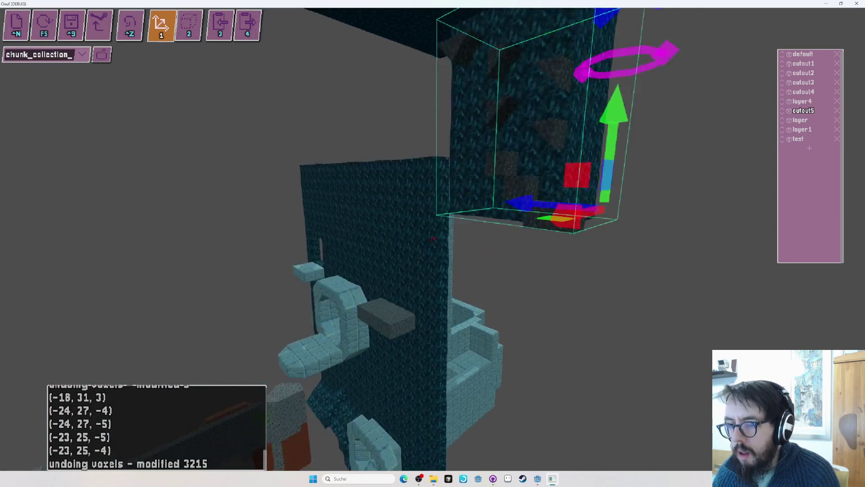
key("d")
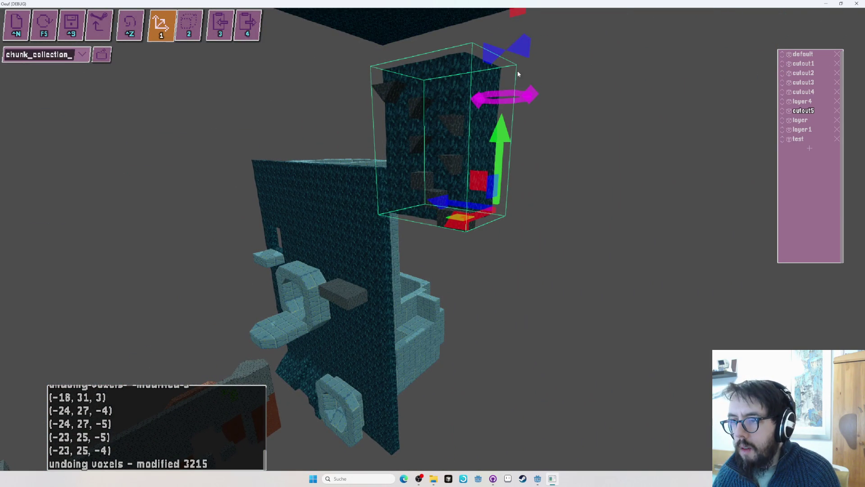
left_click_drag(501, 97, 504, 97)
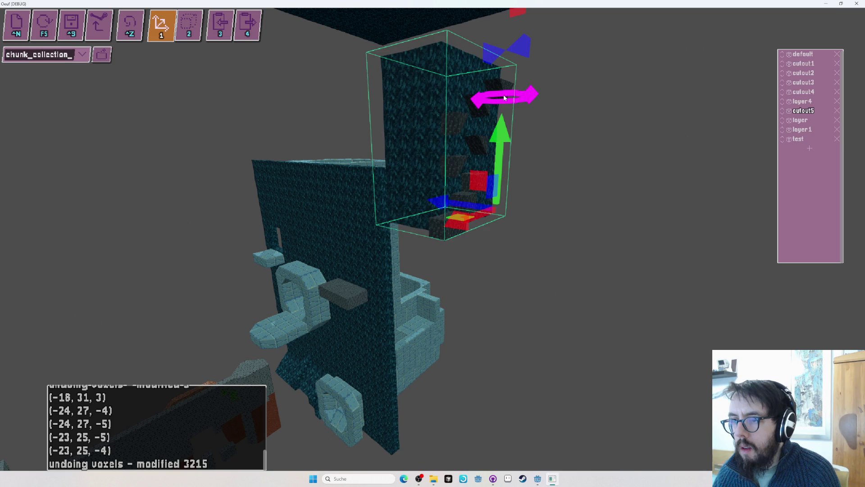
Drop the rotated cutout5 piece against the right side of the cliff wall and check it from the front
key("w")
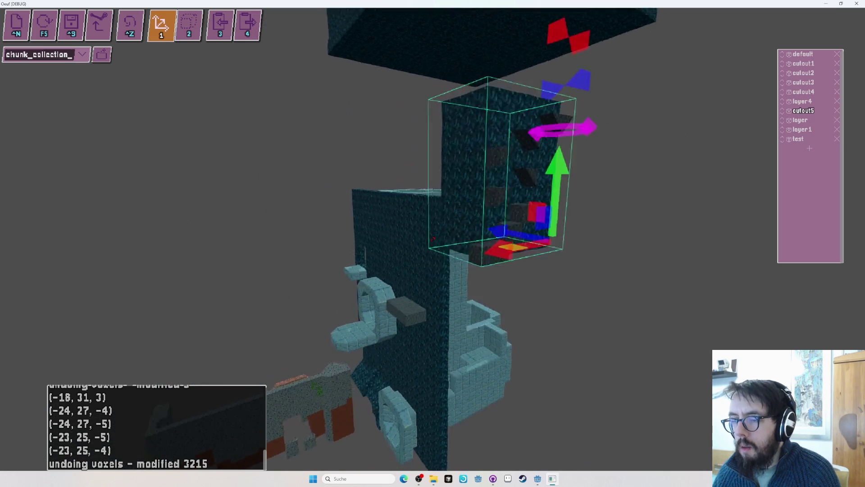
key("w")
key("d")
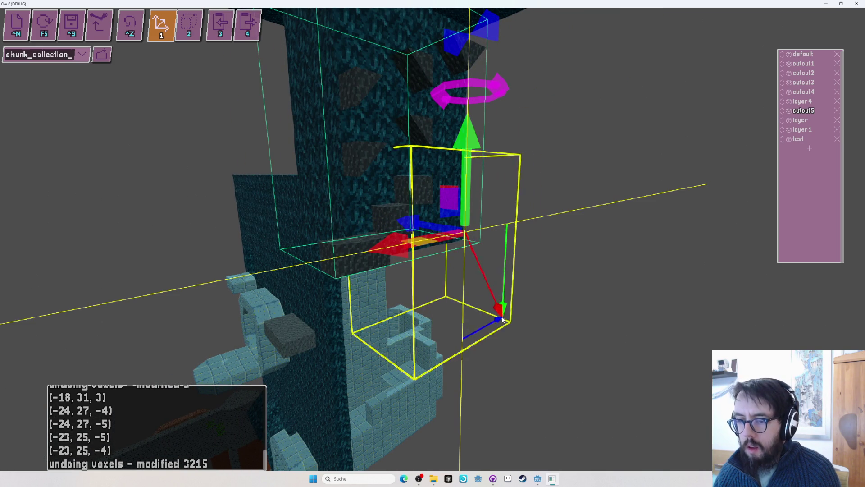
left_click(487, 333)
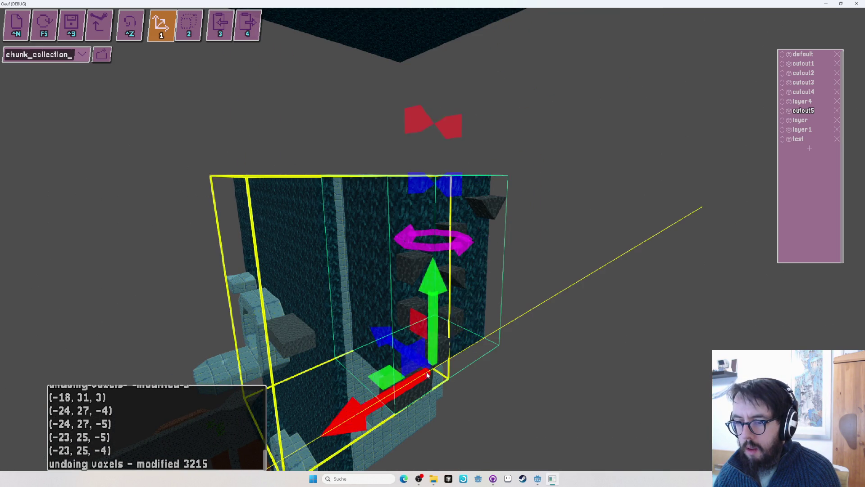
left_click_drag(483, 358, 567, 378)
mouse_move(432, 238)
left_mouse_down()
mouse_move(452, 228)
mouse_move(468, 248)
mouse_move(374, 243)
mouse_move(437, 237)
mouse_move(412, 240)
left_mouse_up()
key("2")
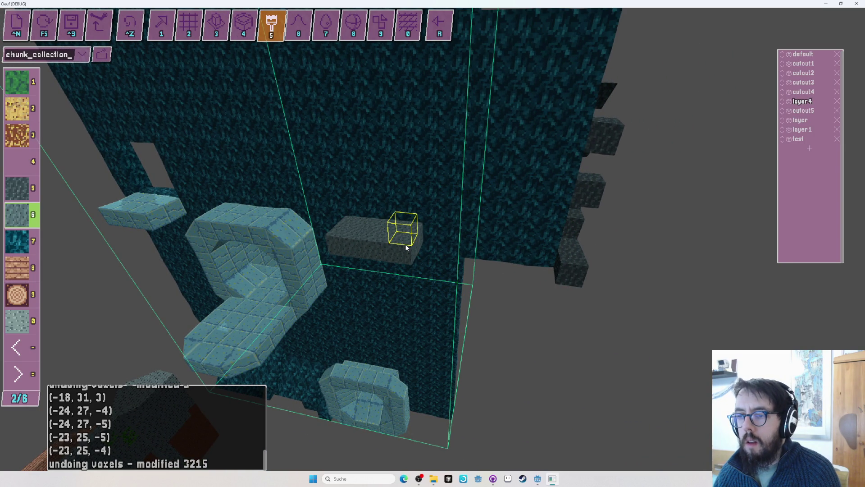
Slide cutout5 along the wall with the red X arrow, place it, then return to cube voxel mode
left_click_drag(405, 247, 406, 238)
key("1")
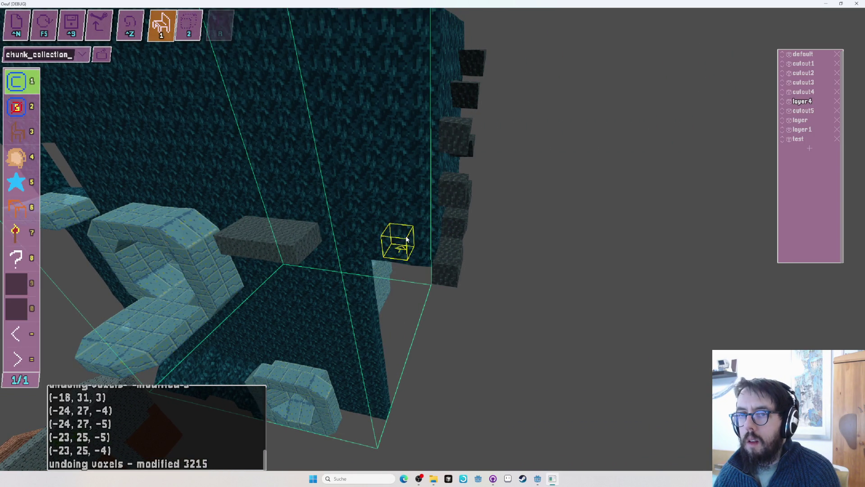
key("5")
mouse_move(454, 253)
left_mouse_down()
mouse_move(432, 226)
mouse_move(432, 239)
mouse_move(422, 232)
mouse_move(433, 242)
left_mouse_up()
key("1")
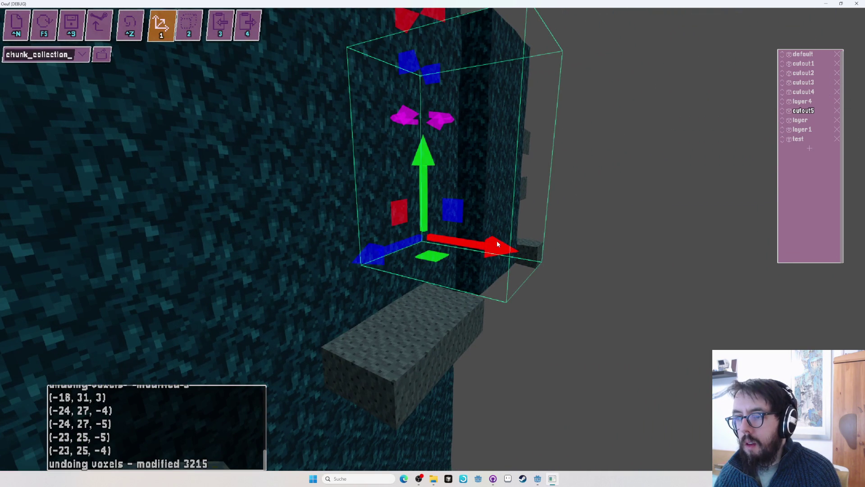
mouse_move(496, 245)
left_mouse_down()
mouse_move(433, 239)
mouse_move(404, 225)
mouse_move(432, 242)
mouse_move(425, 172)
mouse_move(393, 180)
mouse_move(432, 240)
left_mouse_up()
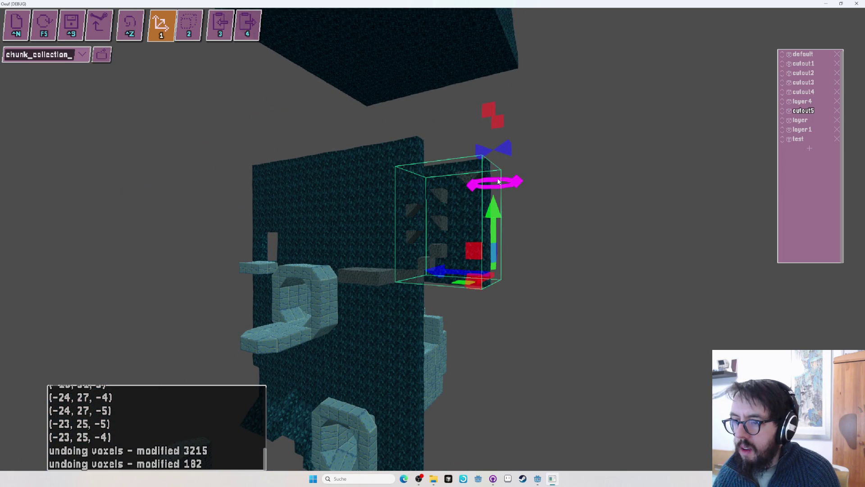
left_click_drag(500, 182, 432, 238)
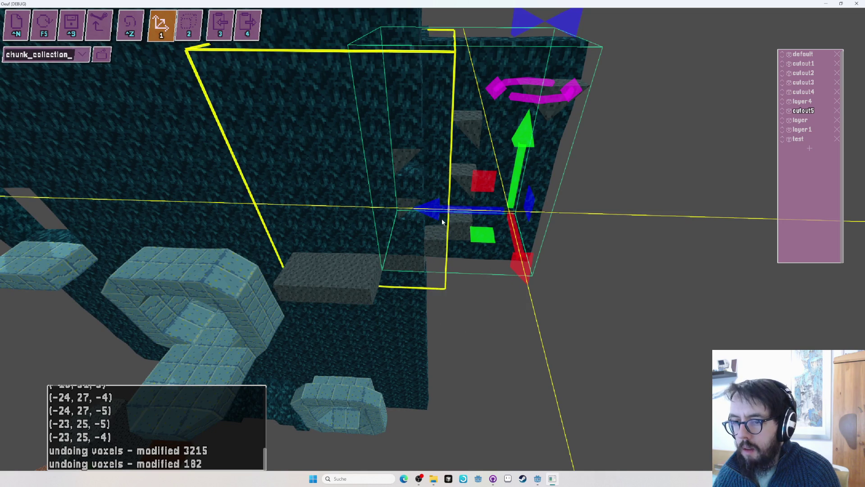
left_click(443, 222)
left_click_drag(432, 239, 480, 265)
key("2")
key("2")
key("f")
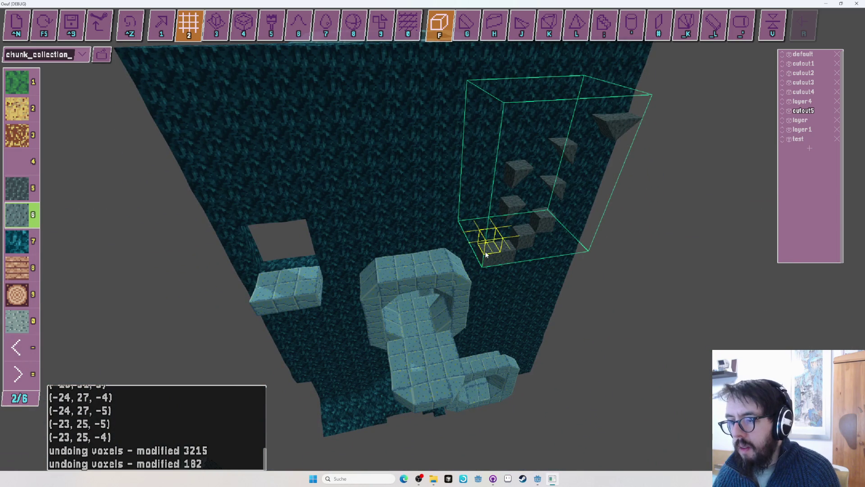
Use the fill tool (3) to fill the gaps under the lower stepping blocks on the left of the wall
left_click_drag(518, 261, 409, 256)
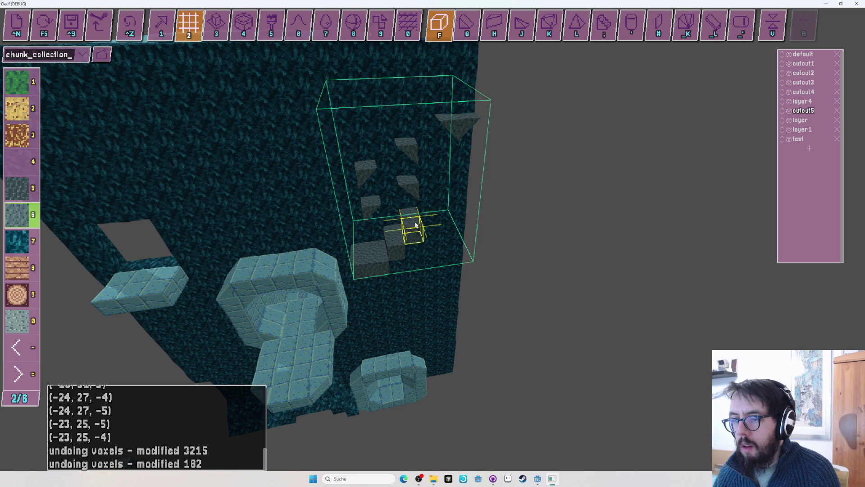
key("3")
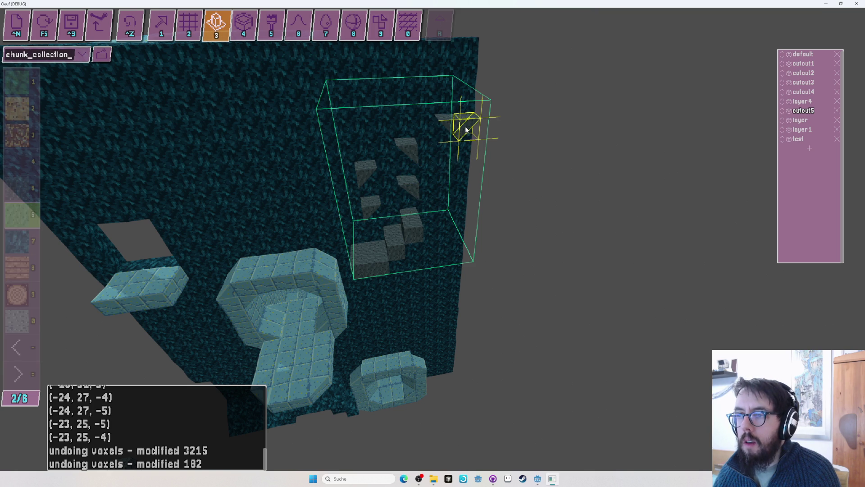
mouse_move(378, 269)
left_mouse_down()
mouse_move(419, 236)
mouse_move(431, 239)
left_mouse_up()
Save and playtest the template with F5, then exit through the pause menu back to the editor
key("F5")
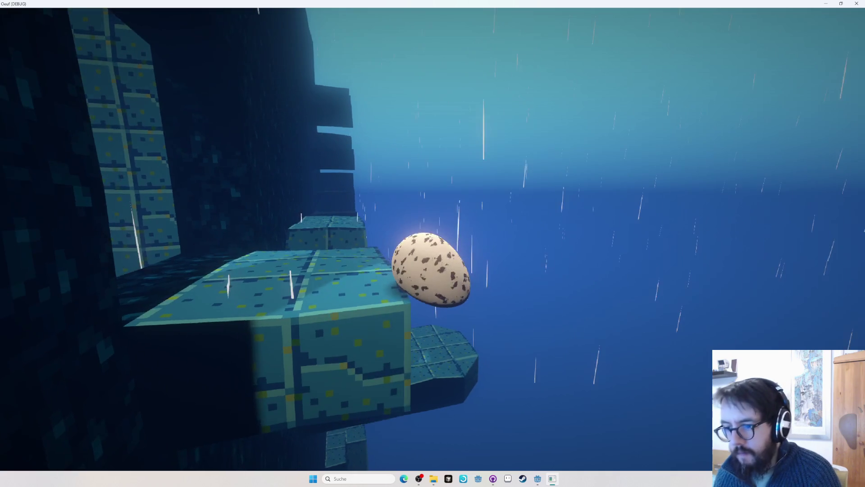
key("Escape")
key("Escape")
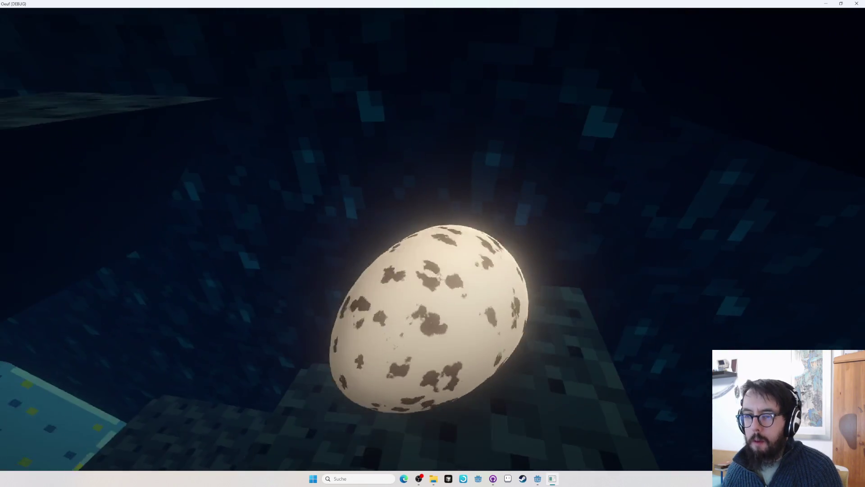
key("Escape")
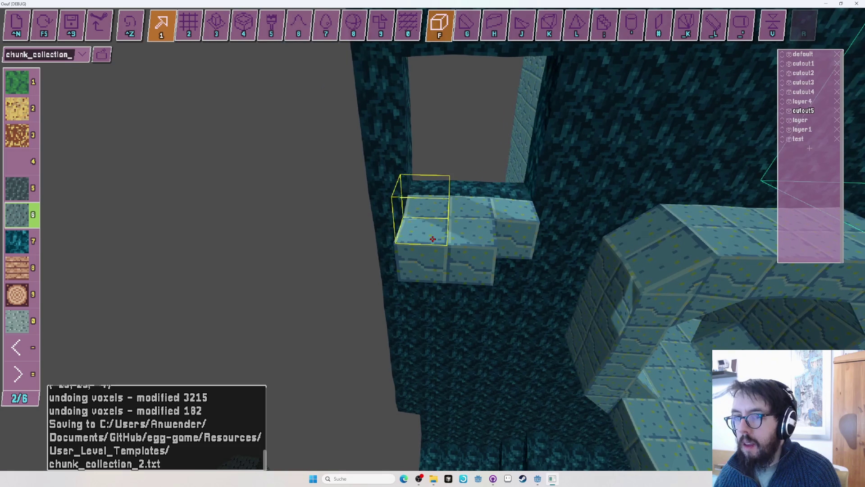
Bevel the left end of the ledge beneath the window opening with a sloped shape
key("g")
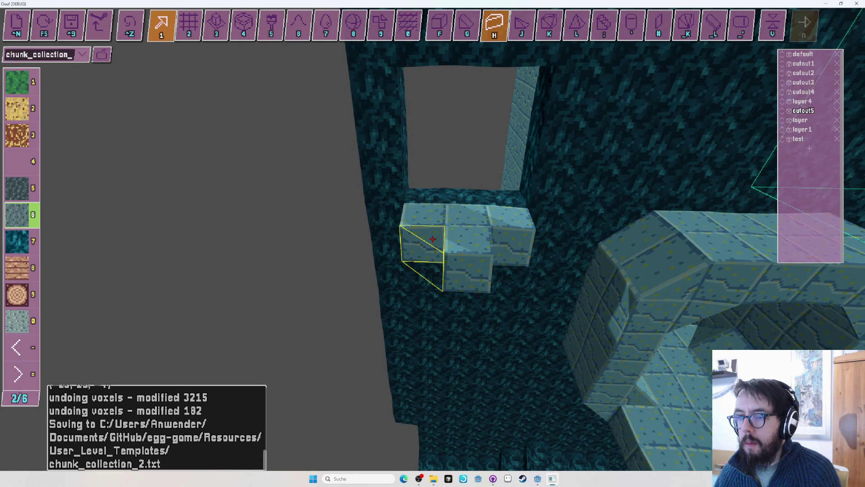
key("Tab")
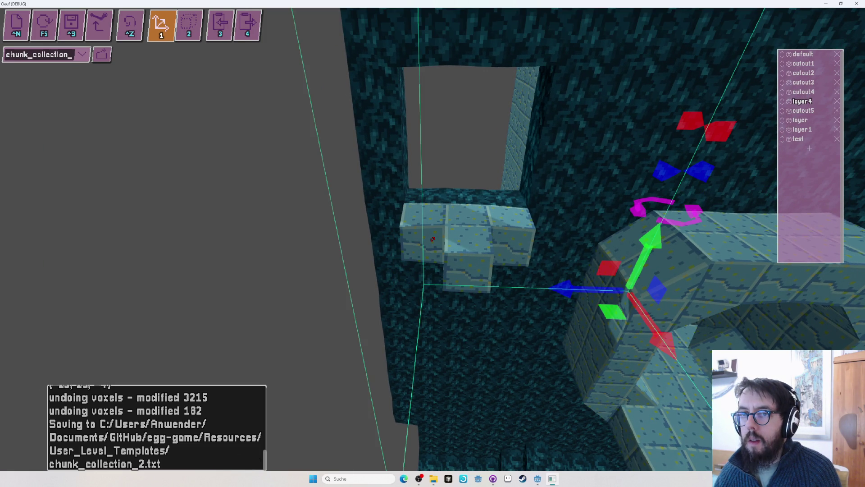
key("Tab")
key("d")
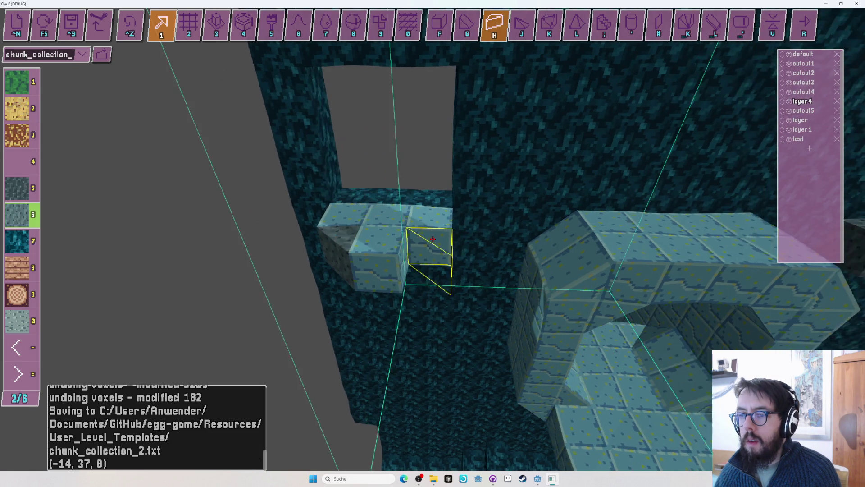
Repaint the ledge with dark stone material and start a playtest of the chunk
key("5")
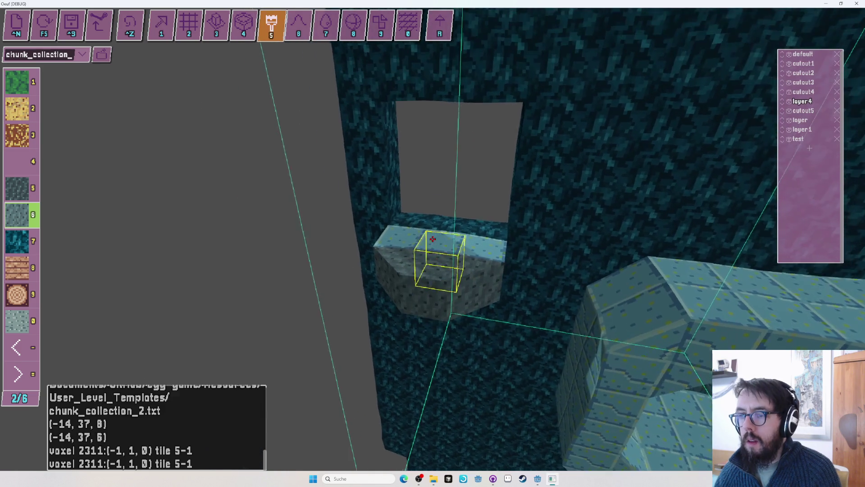
key("s")
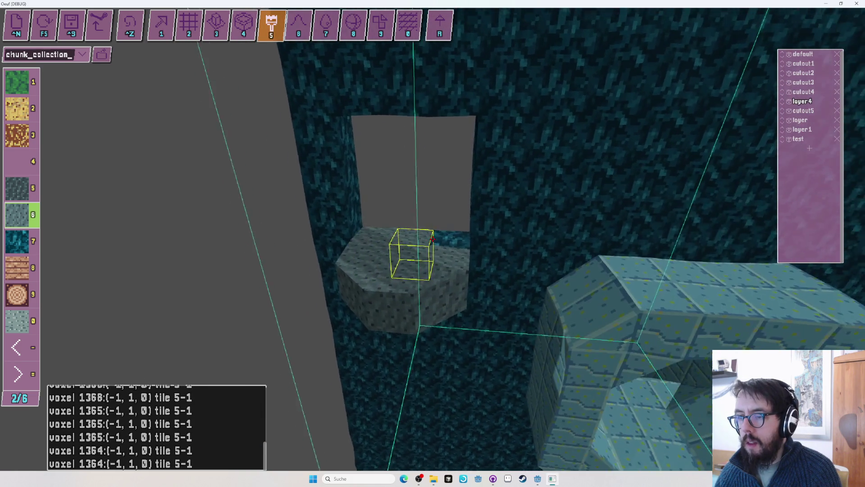
key("a")
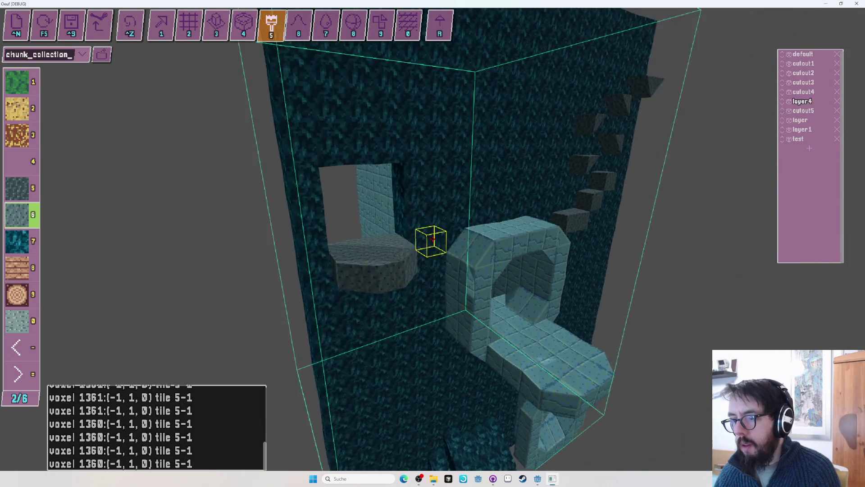
key("F5")
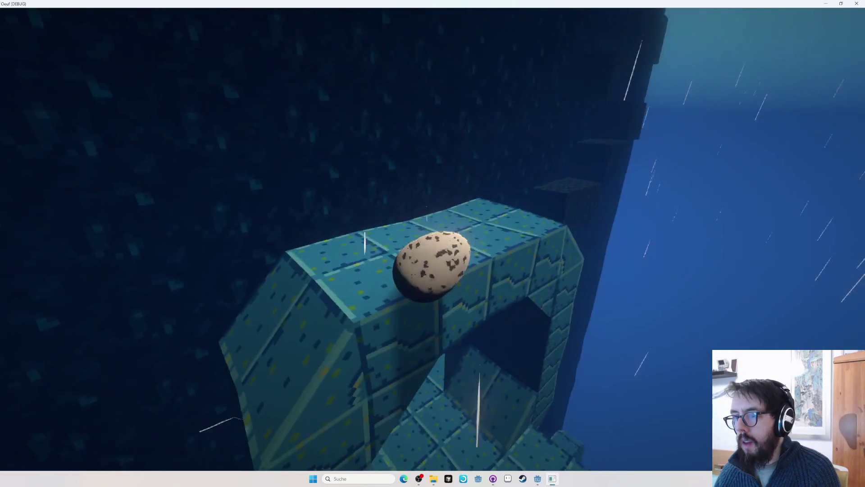
Exit the playtest with F5 and return to editing the light-brick tower base
key("F5")
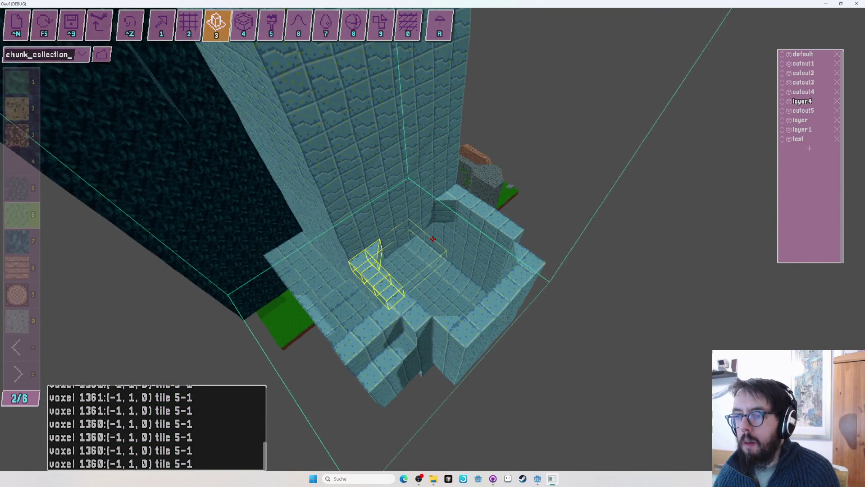
Drop the chunk's transform gizmo and return to voxel tile editing, viewing the tower from the side
key("1")
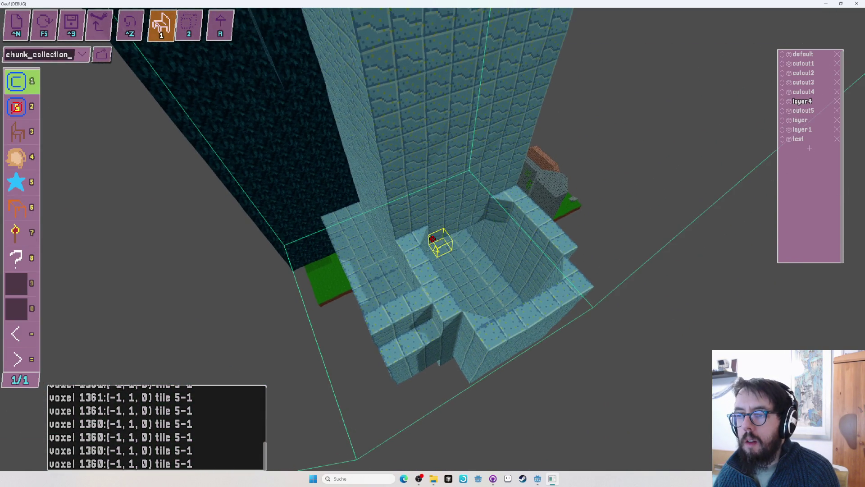
left_click(432, 238)
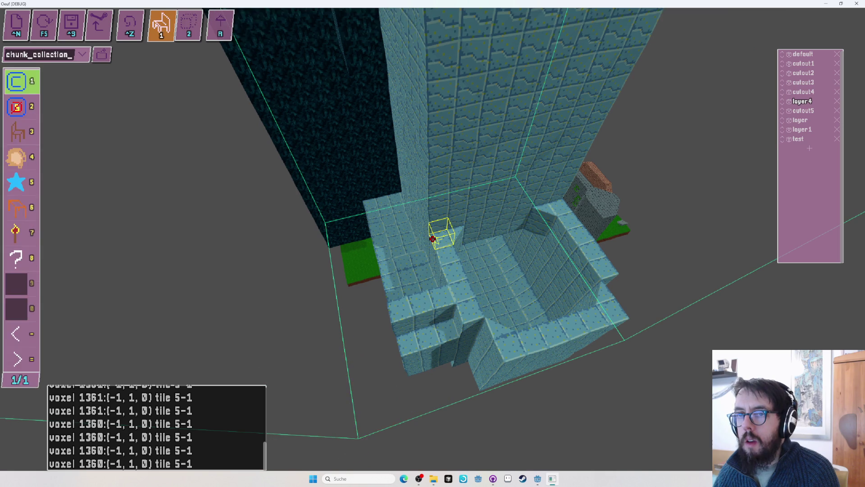
key("Escape")
left_click_drag(432, 239, 433, 238)
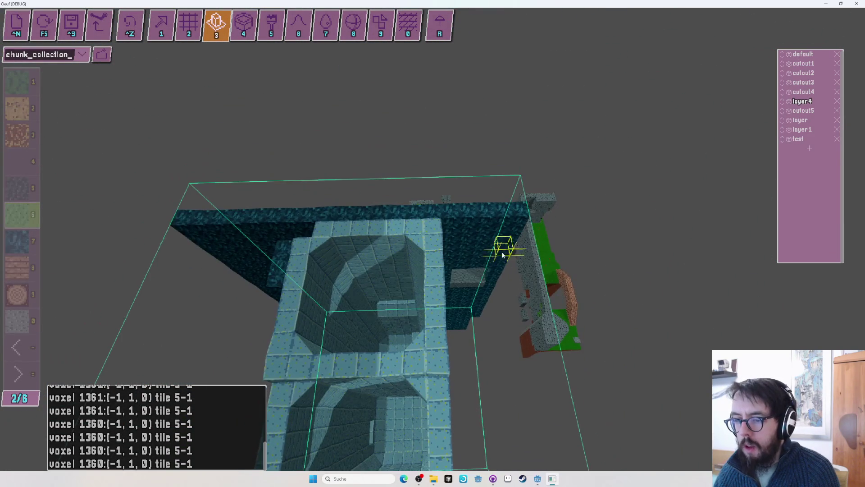
Pick the light-blue tile from palette page 4 and place two ledge blocks on the shaft wall
left_click_drag(681, 233, 433, 239)
key("Tab")
key("Tab")
key("Tab")
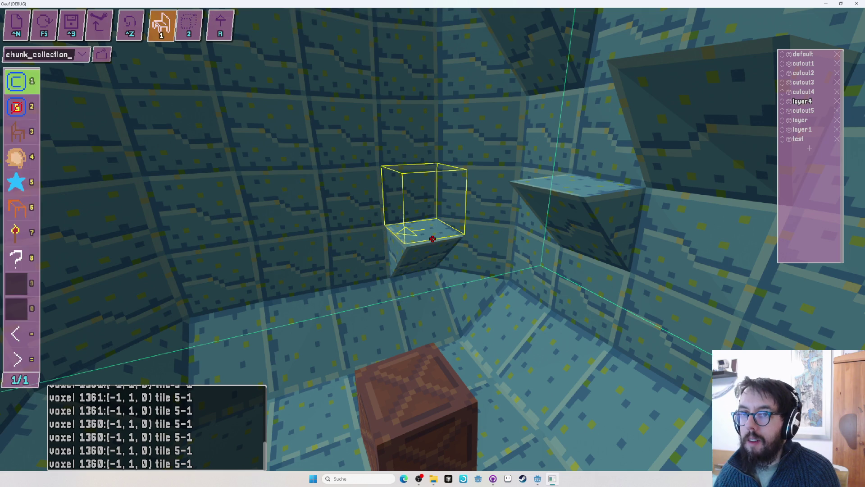
key("Tab")
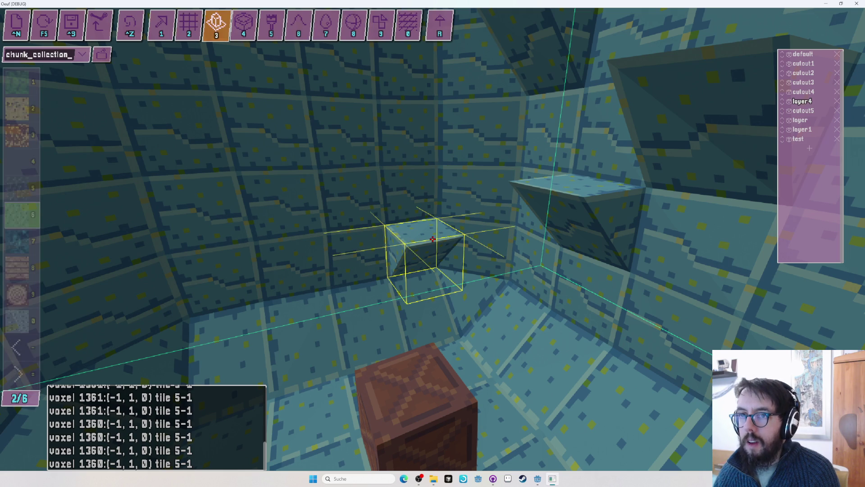
key("equal")
key("equal")
key("5")
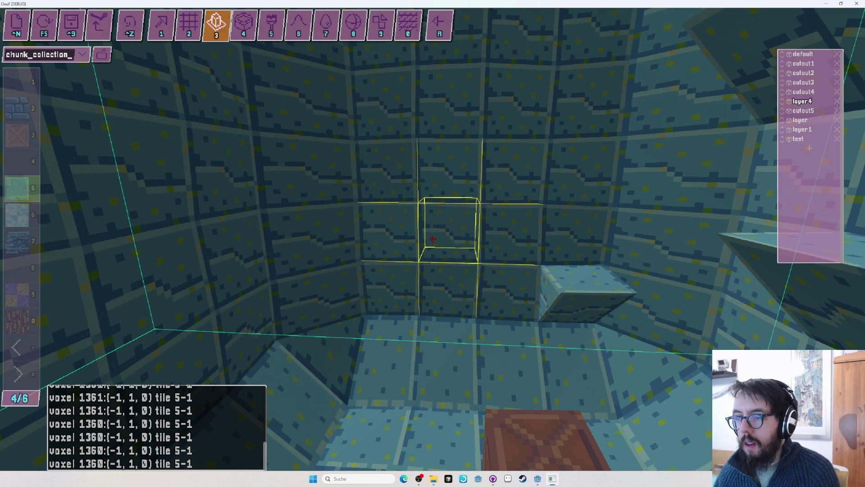
key("Tab")
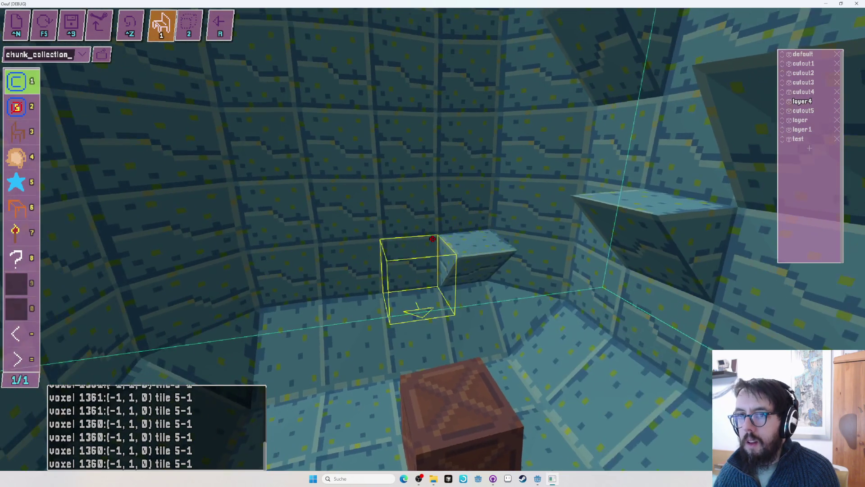
key("Tab")
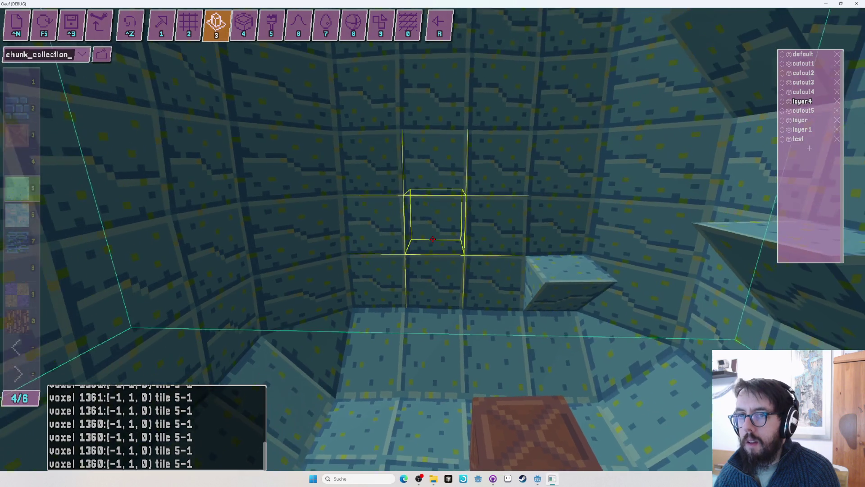
left_click(433, 239)
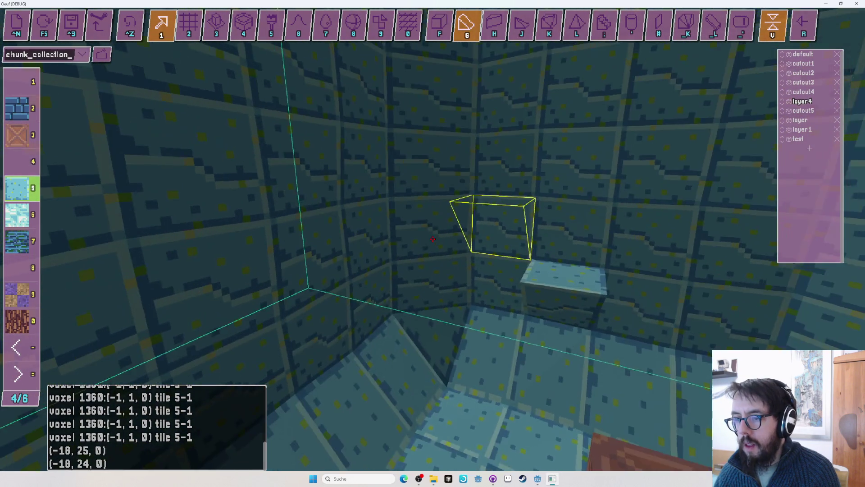
left_click(432, 239)
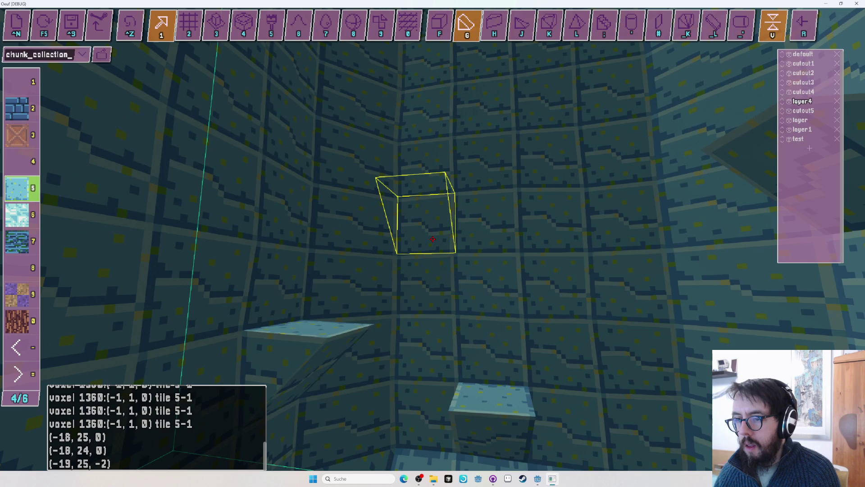
Test-play the shaft ledges, then save chunk_collection_2.txt
key("r")
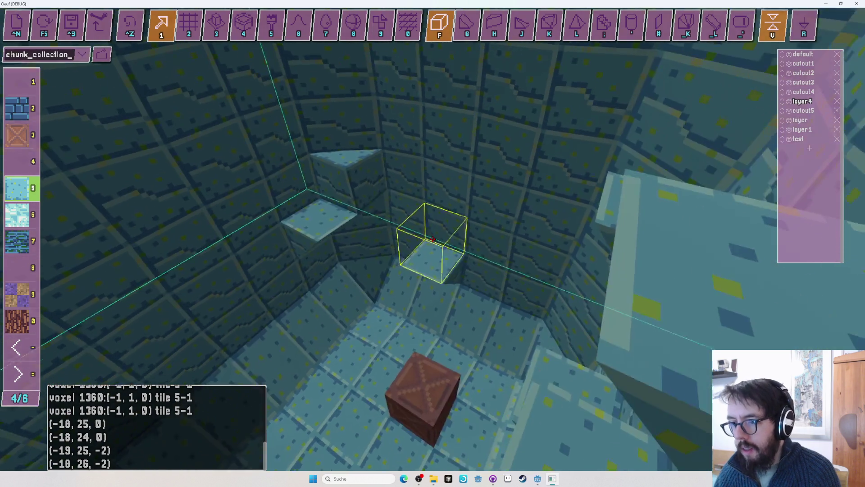
key("F5")
key("F5")
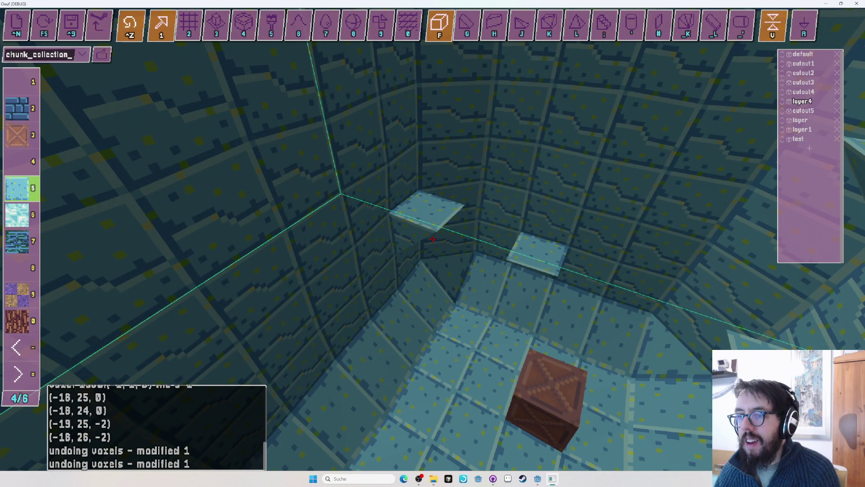
key("ctrl+s")
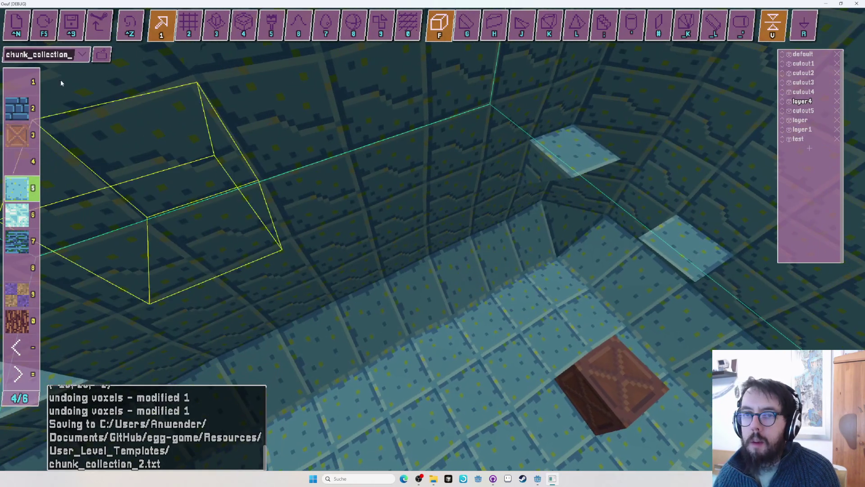
Load eggworld to inspect how TRIGGER33 is set up, then reload chunk_collection_2
left_click(87, 56)
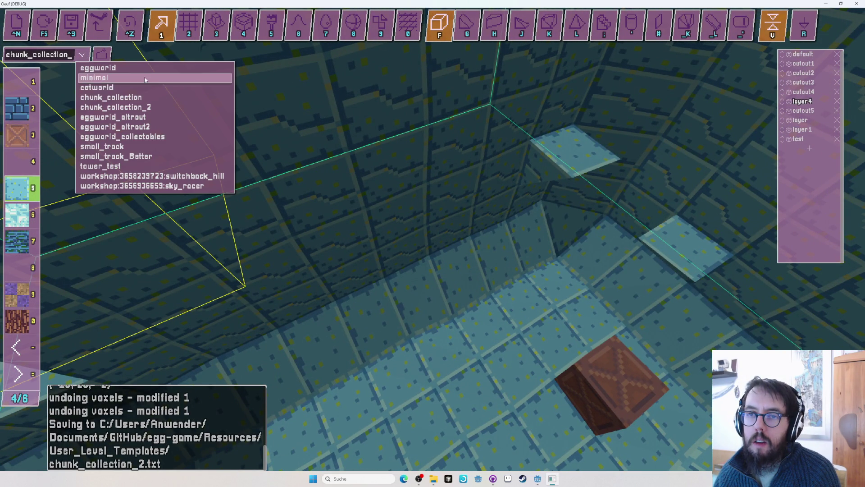
left_click(112, 68)
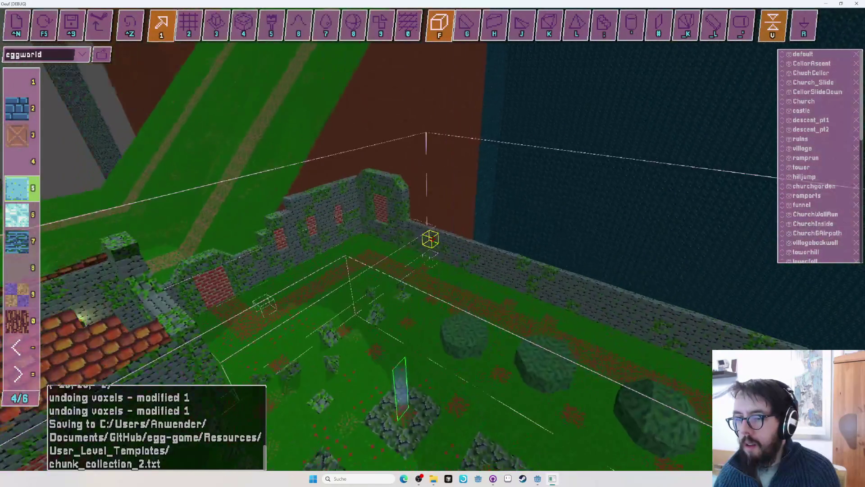
key("Tab")
left_click(433, 239)
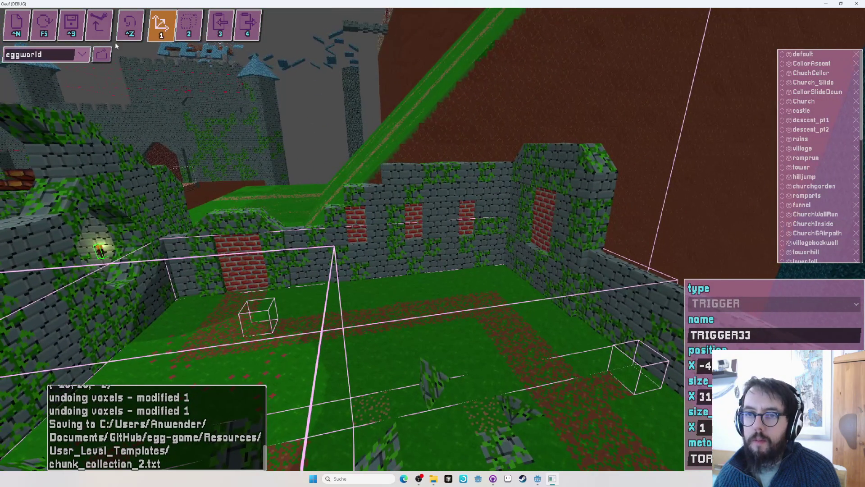
left_click(81, 54)
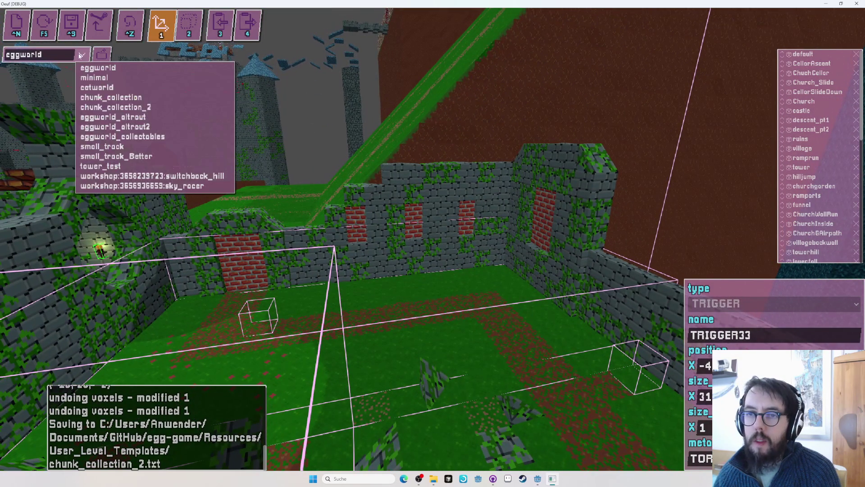
left_click(159, 111)
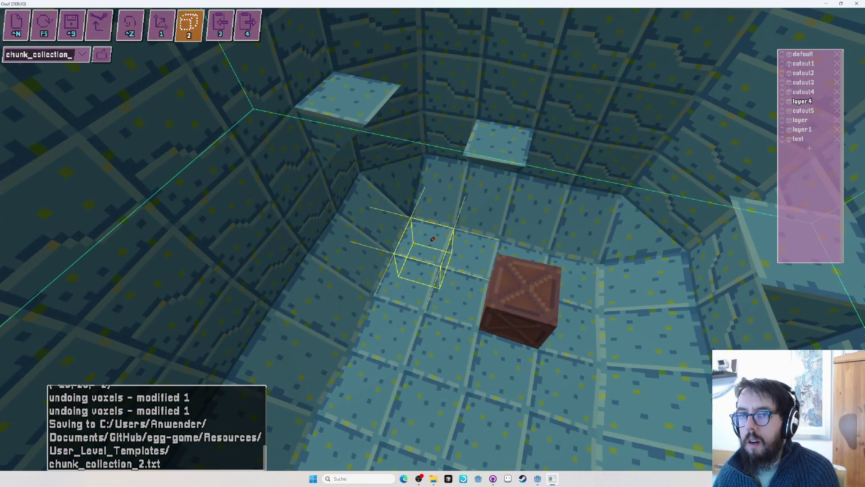
Stretch TRIGGER1 across the shaft floor to X size 10 and start a playtest
left_click_drag(432, 239, 433, 239)
left_click(433, 239)
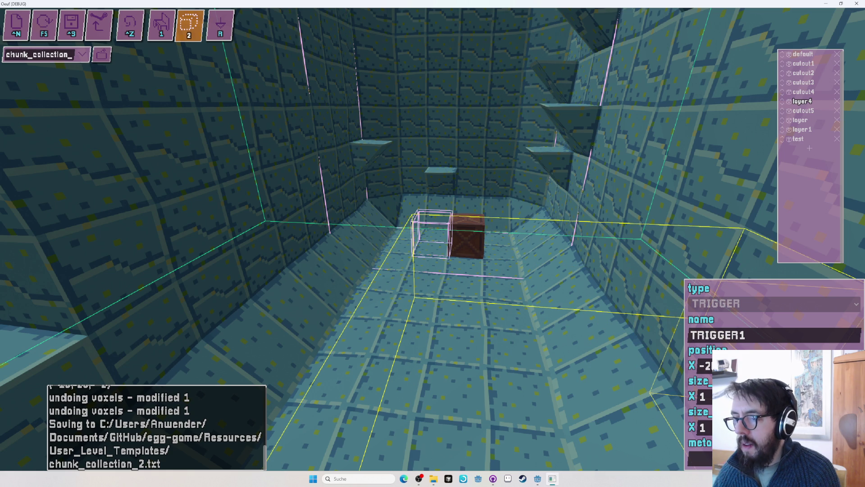
left_click_drag(433, 239, 433, 239)
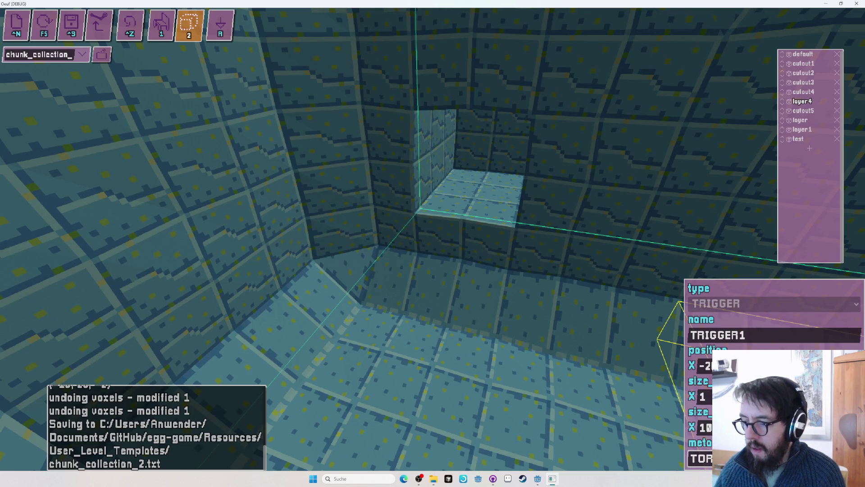
key("r")
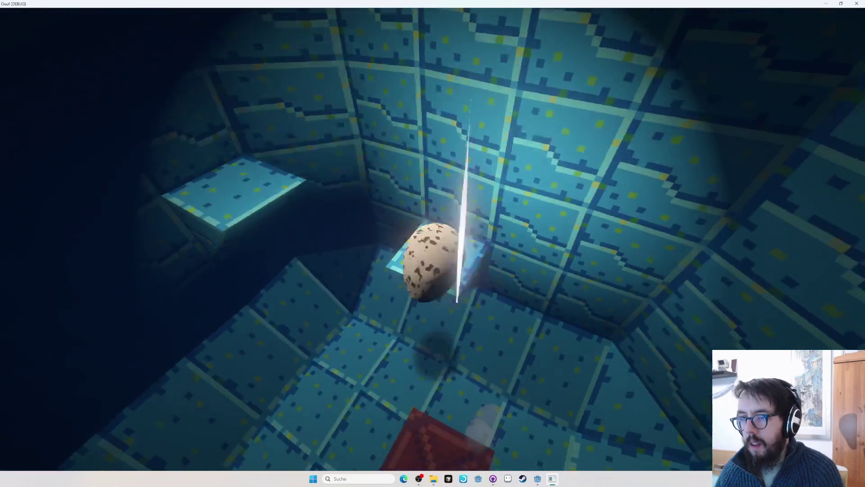
Alternate between editing and playtests to try climbing the new shaft-wall ledges
key("Tab")
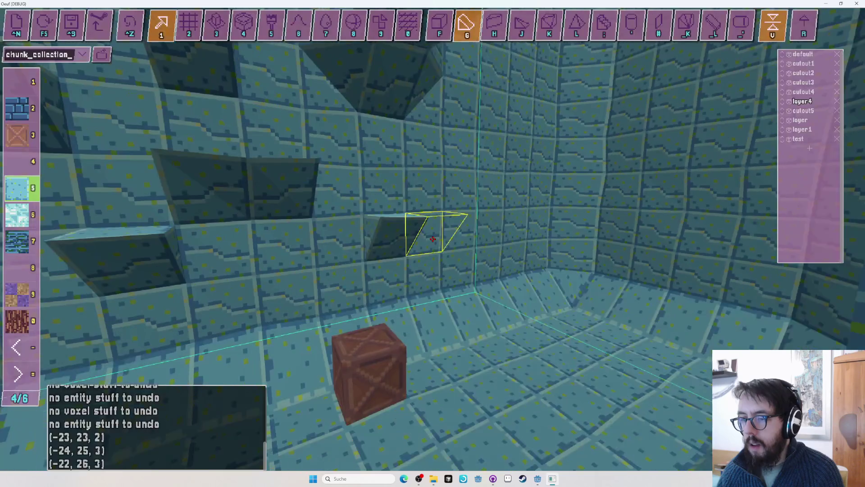
key("F5")
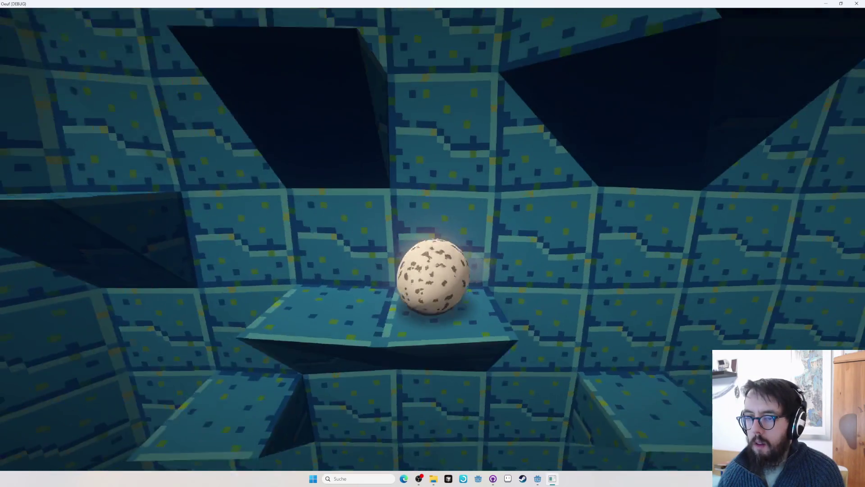
key("F5")
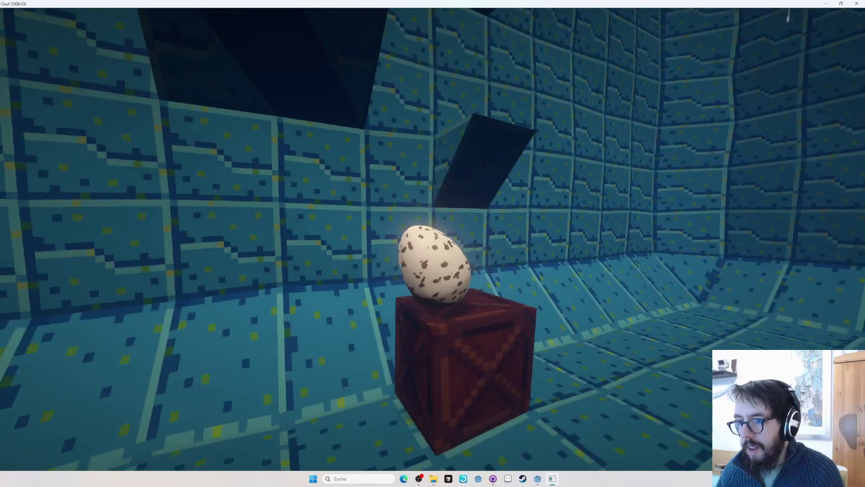
key("F5")
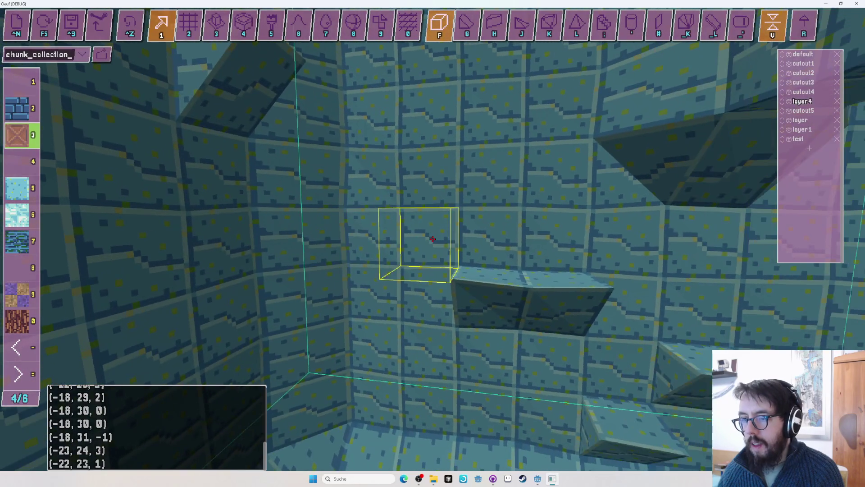
Place light-blue slot-5 wedge ledges near the shaft's top opening, then return to cubes
key("5")
key("g")
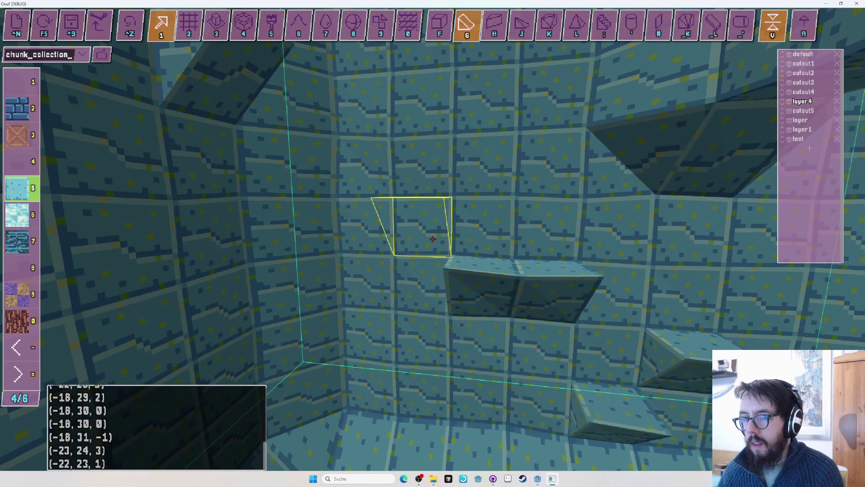
key("s")
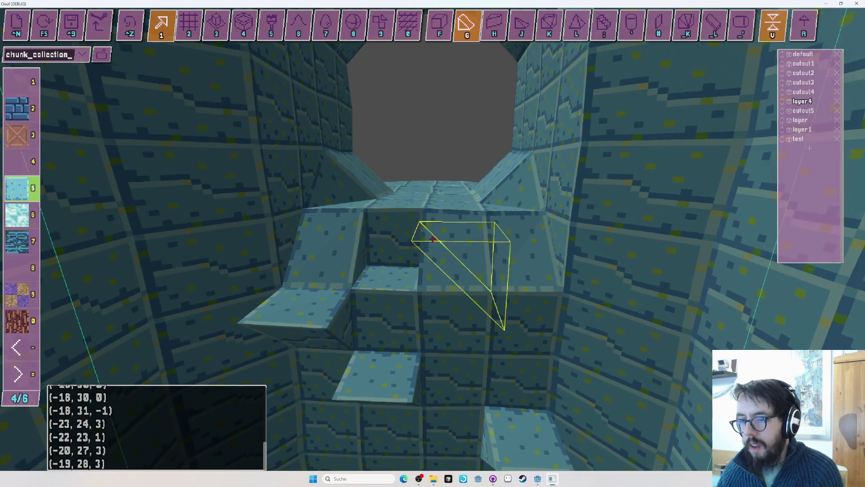
key("f")
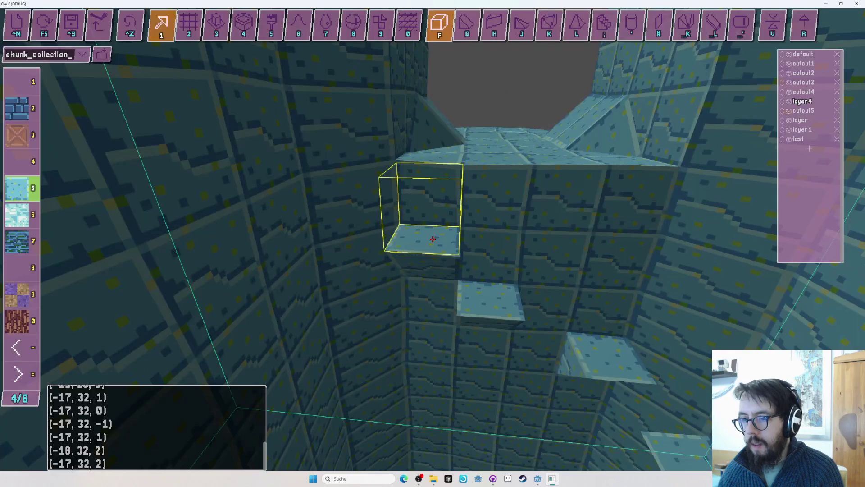
Undo the last ledge blocks, save chunk_collection_2.txt, and playtest the shaft top
key("ctrl+z")
key("ctrl+z")
key("ctrl+z")
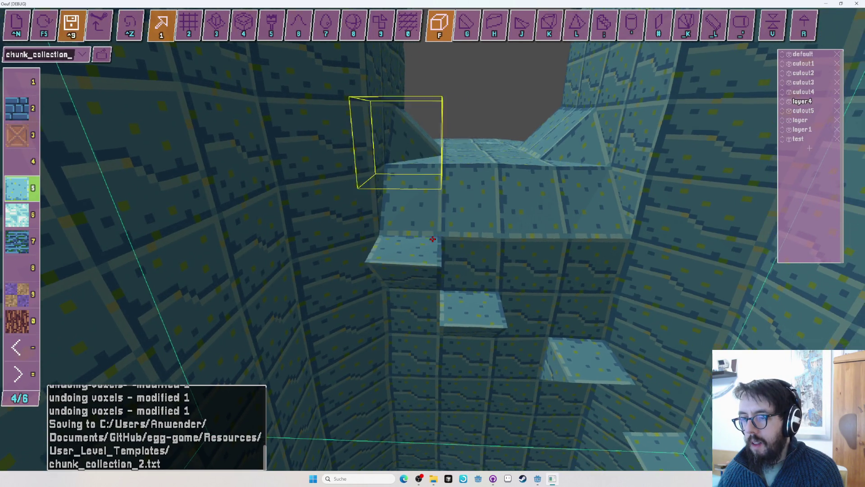
key("F5")
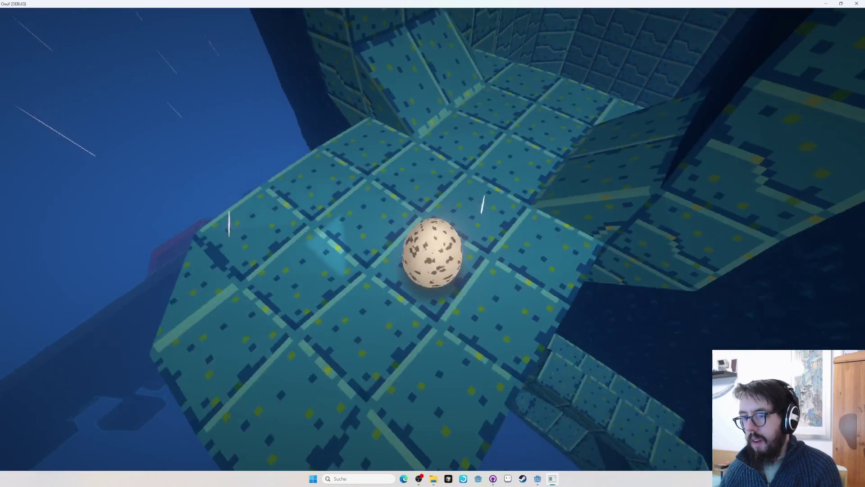
key("Escape")
scroll(433, 239, "down", 10)
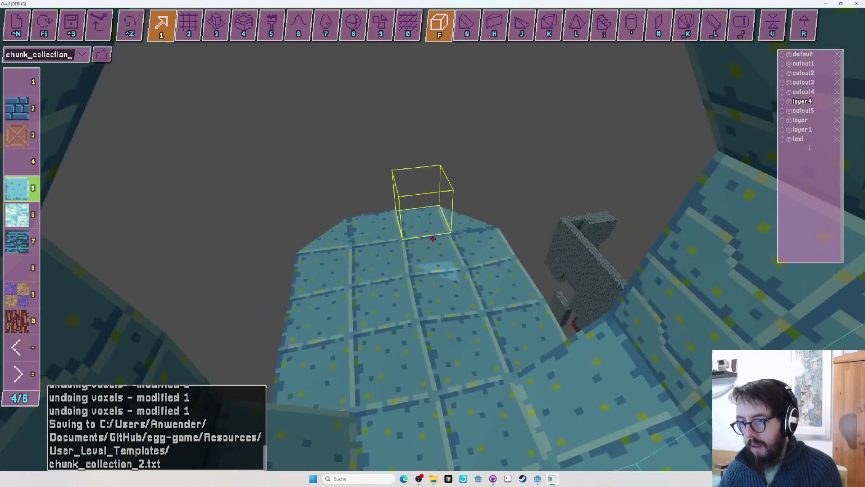
scroll(432, 238, "up", 10)
Select a voxel region beside the structure's bottom edge with tool 2
key("2")
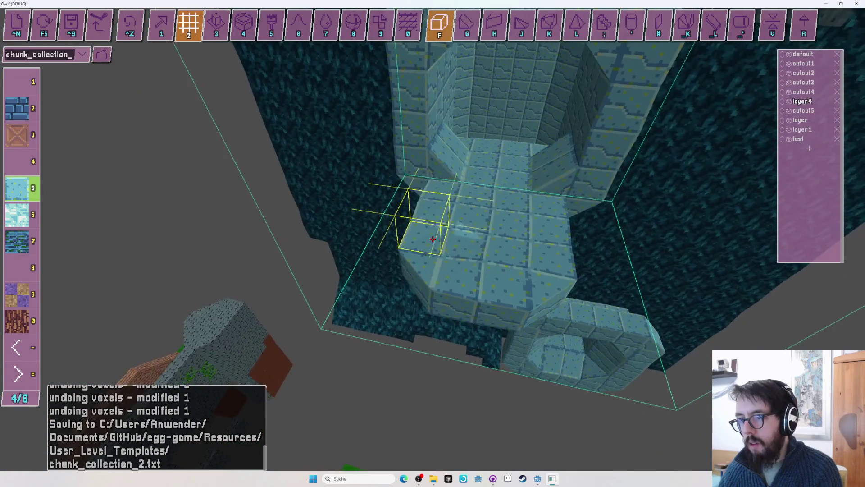
scroll(433, 239, "down", 5)
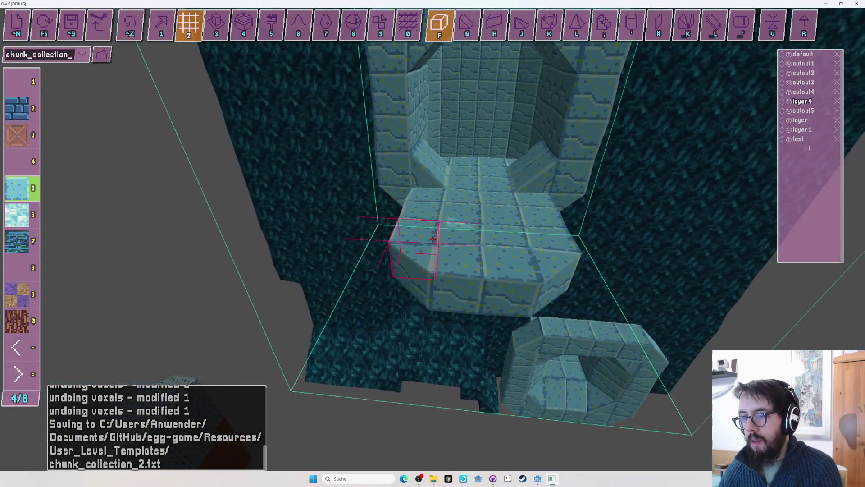
left_click_drag(432, 239, 432, 239)
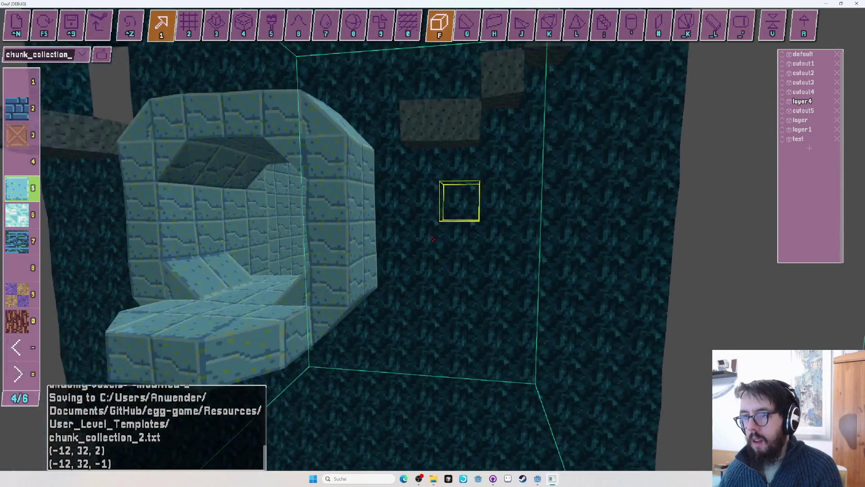
Playtest the level, rolling the egg forward into the shaft tunnel
key("F5")
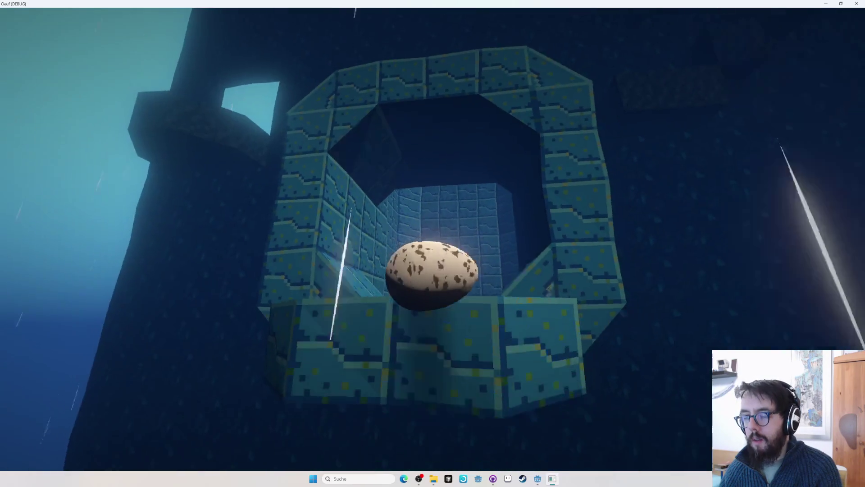
key("F5")
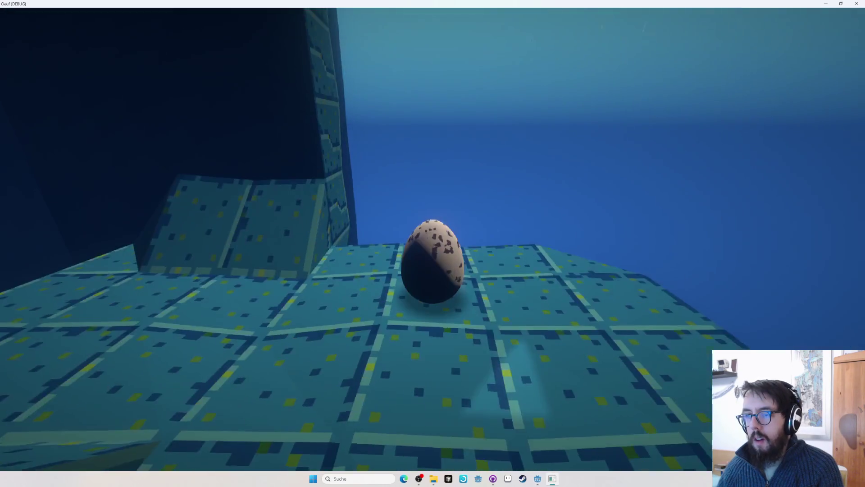
key("w")
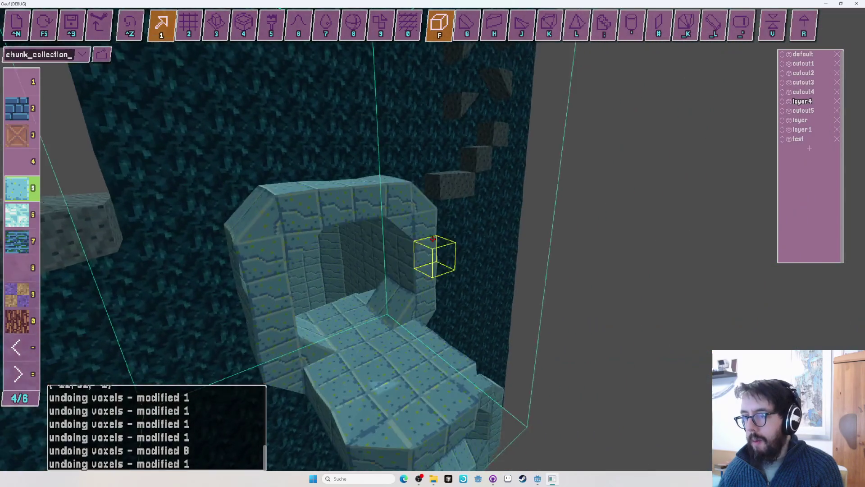
Repaint the stone ledge below the wall opening with blue tile material 5 and playtest it
left_click_drag(433, 238, 433, 239)
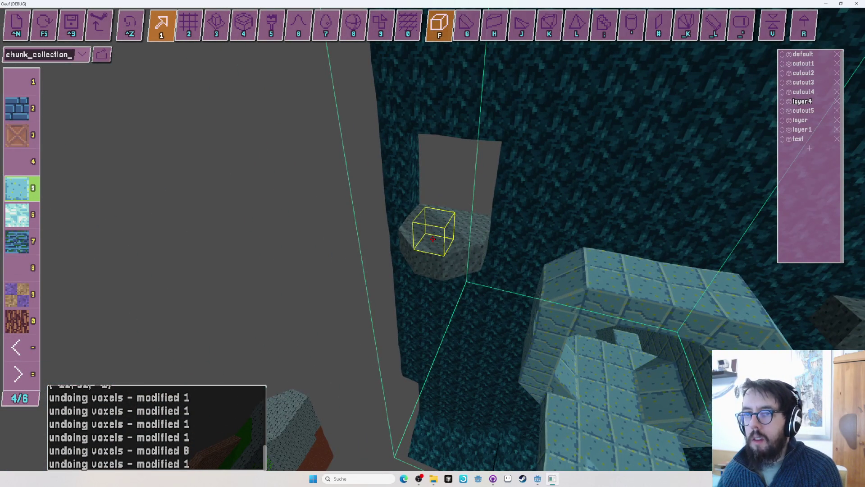
key("5")
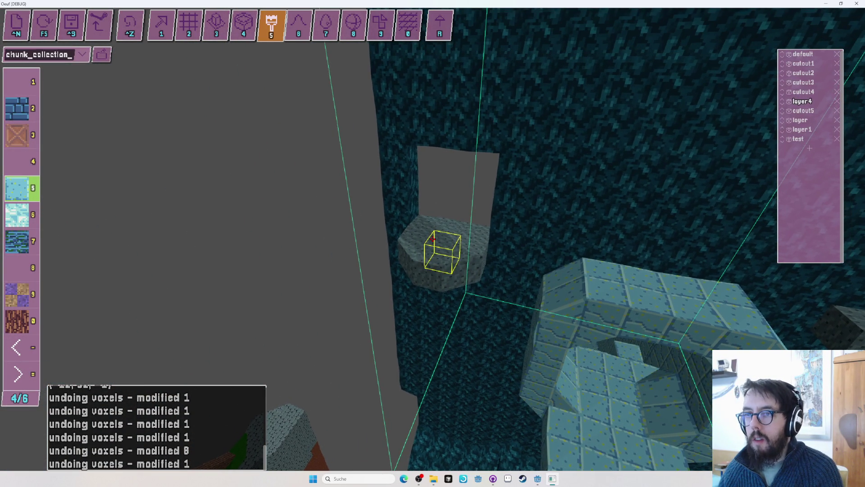
left_click(433, 238)
left_click_drag(433, 239, 432, 239)
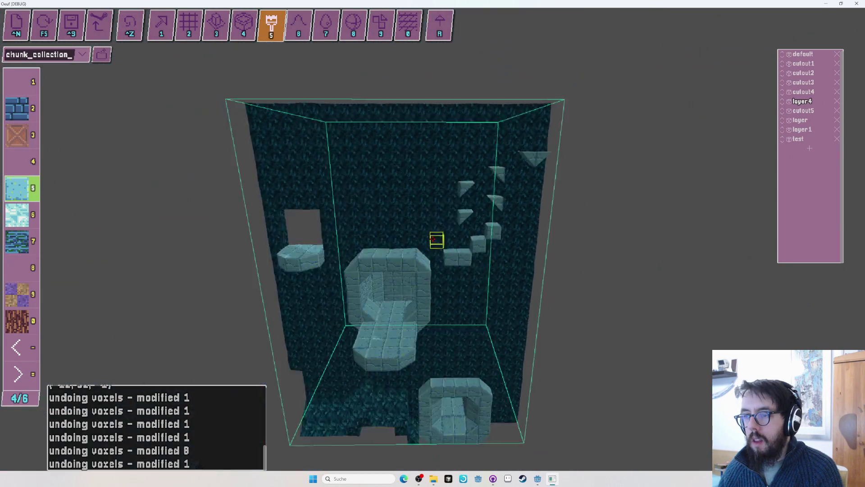
key("Tab")
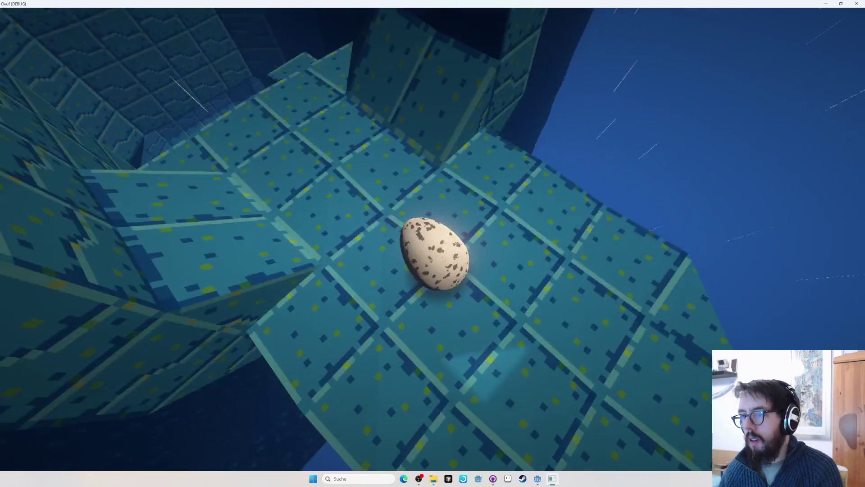
key("Tab")
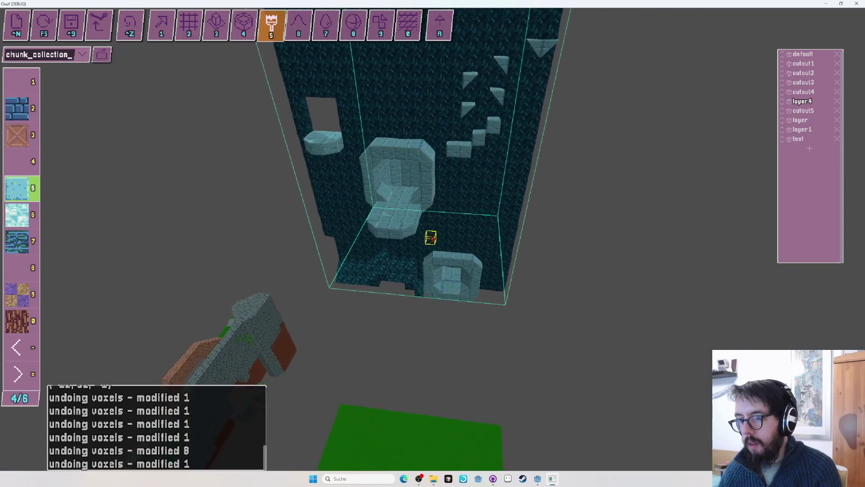
Orbit the view lower around the arch and run another quick egg playtest
key("3")
scroll(432, 239, "up", 3)
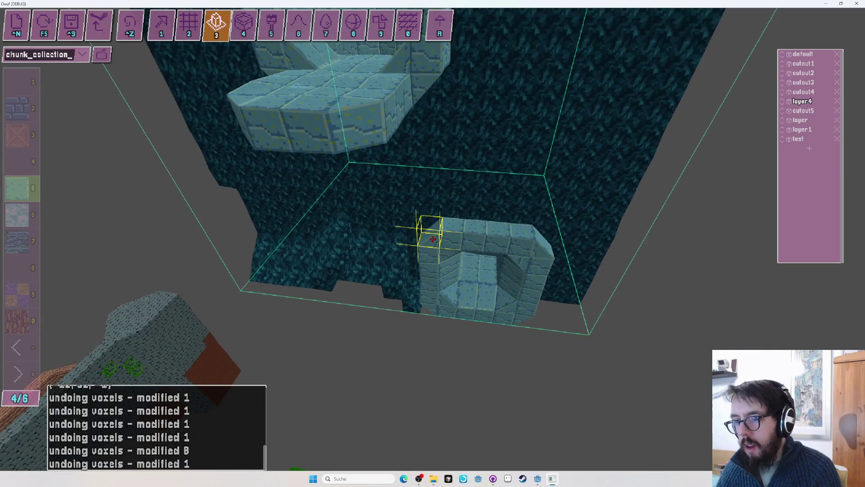
key("Right")
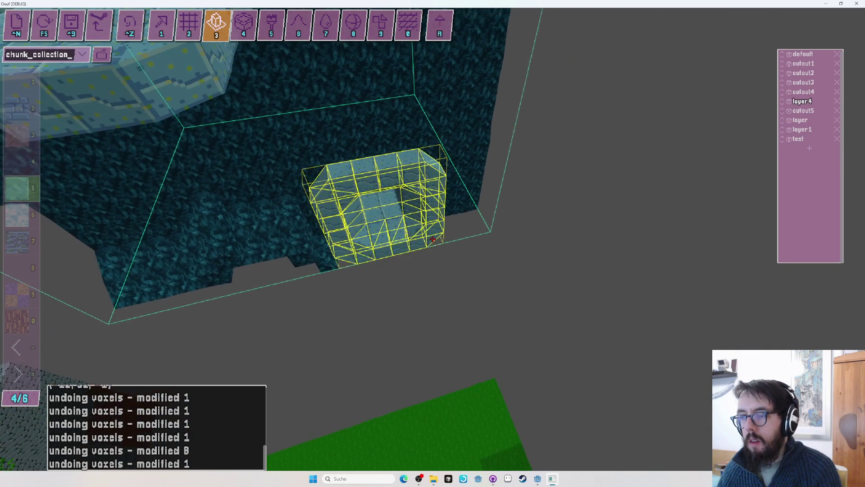
key("Down")
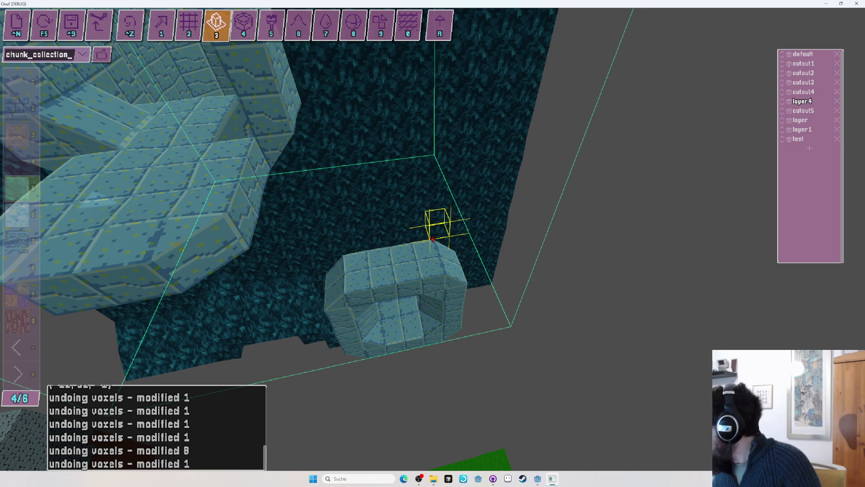
key("r")
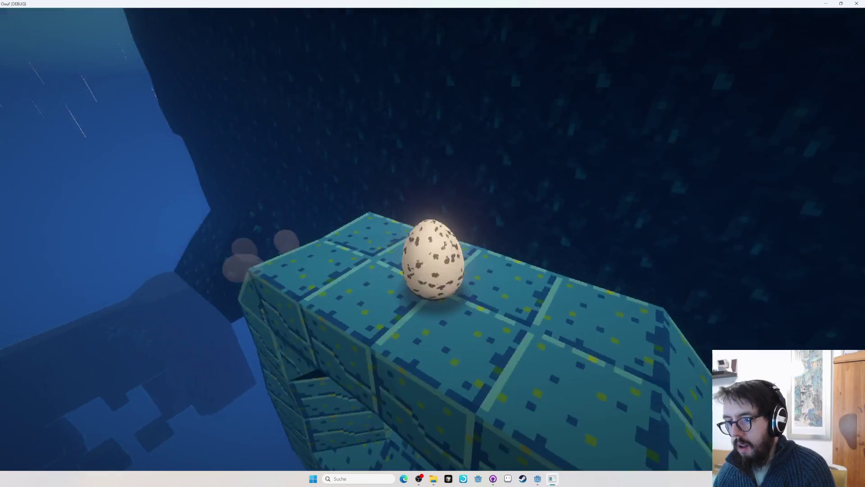
key("r")
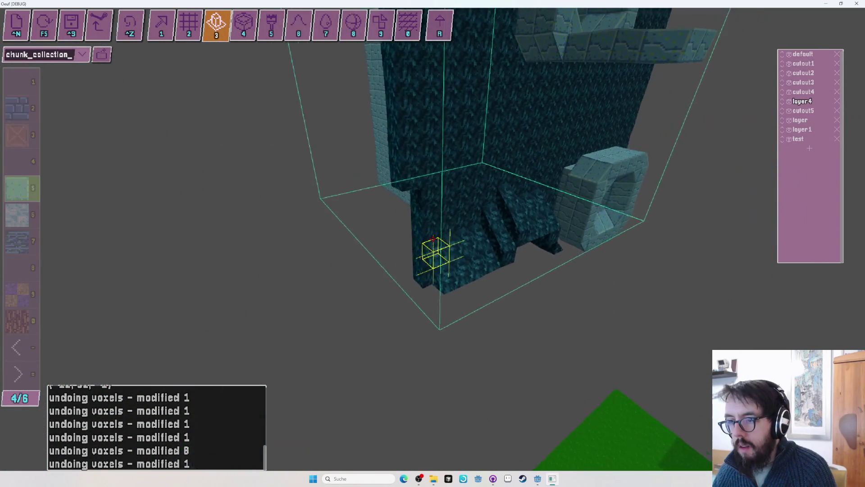
Switch to material palette page 2/6 and grid placement tool 2
key("minus")
key("minus")
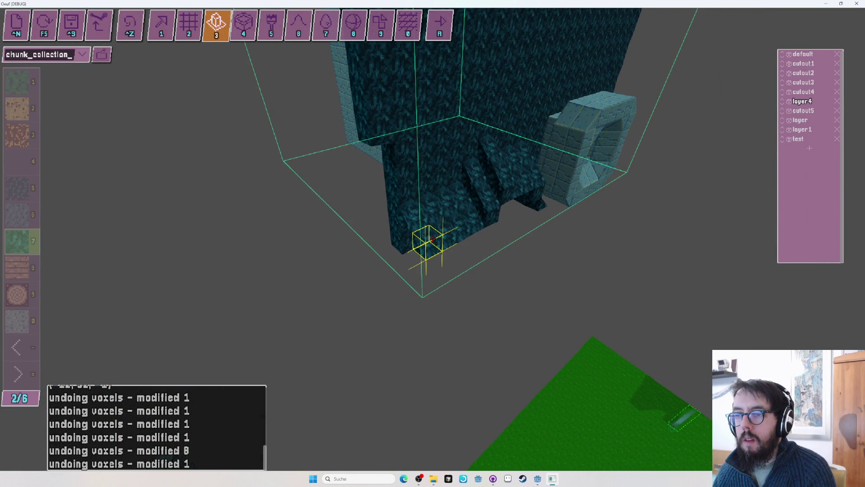
key("2")
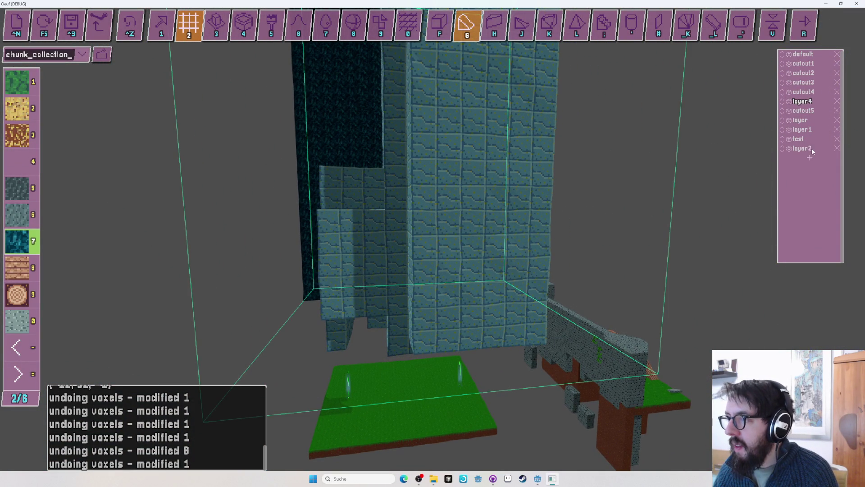
Rename the new layer2 to 'bottom' and orbit the view around the tower
double_click(807, 150)
type("bottom")
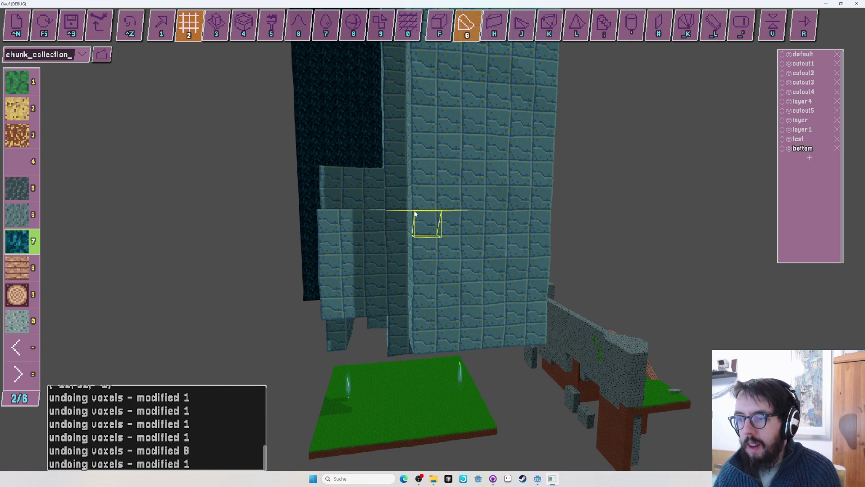
key("Tab")
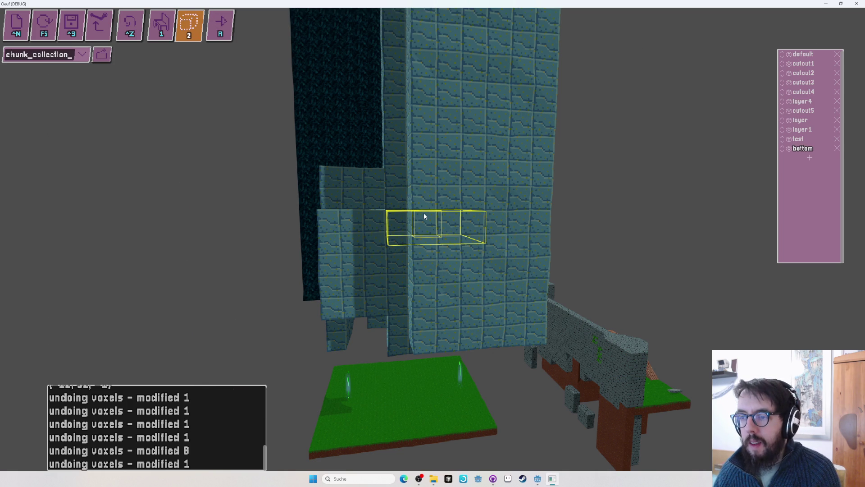
left_click(423, 214)
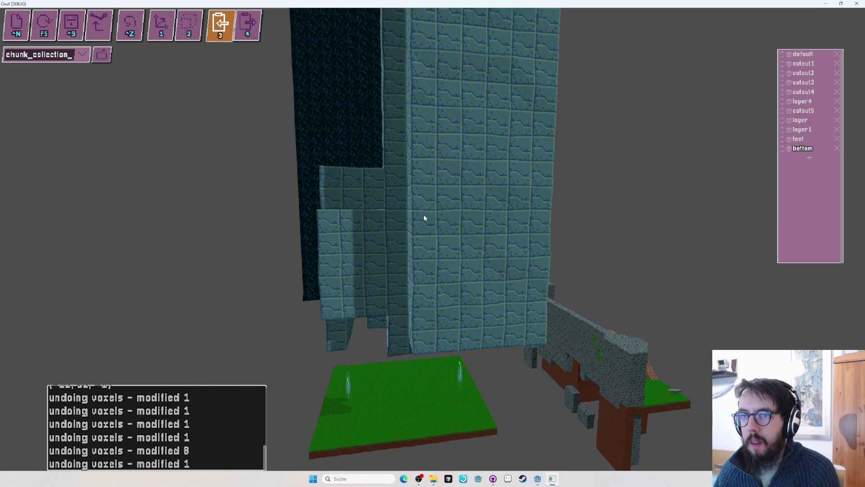
mouse_move(412, 222)
left_mouse_down()
mouse_move(647, 222)
mouse_move(433, 239)
left_mouse_up()
key("Tab")
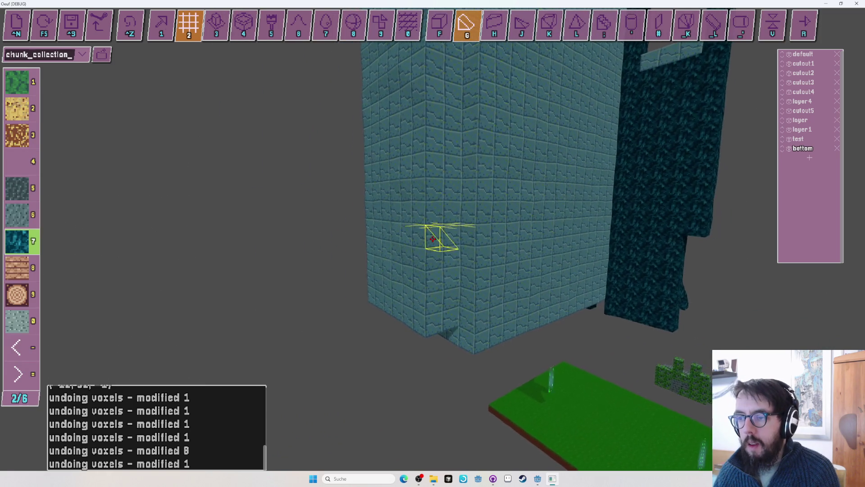
Box-select the brick tower's base region (411 voxels, 15x5x11)
scroll(433, 239, "up", 5)
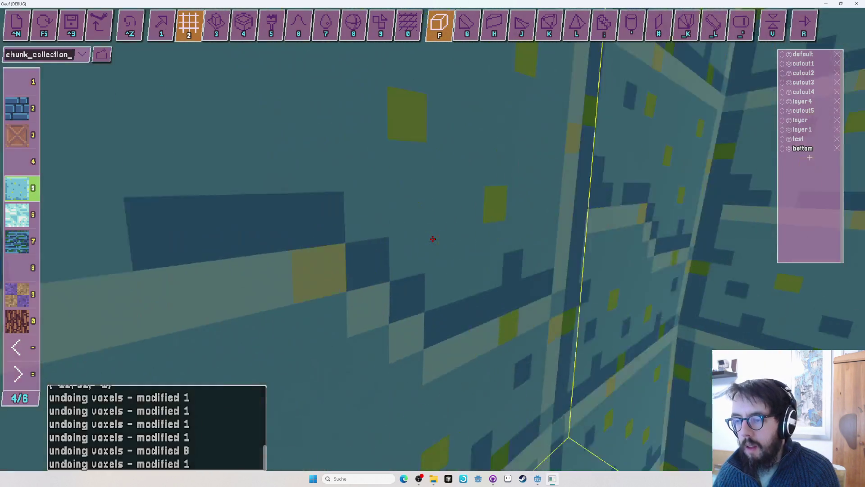
scroll(432, 238, "down", 5)
left_click_drag(433, 239, 432, 238)
scroll(433, 239, "up", 3)
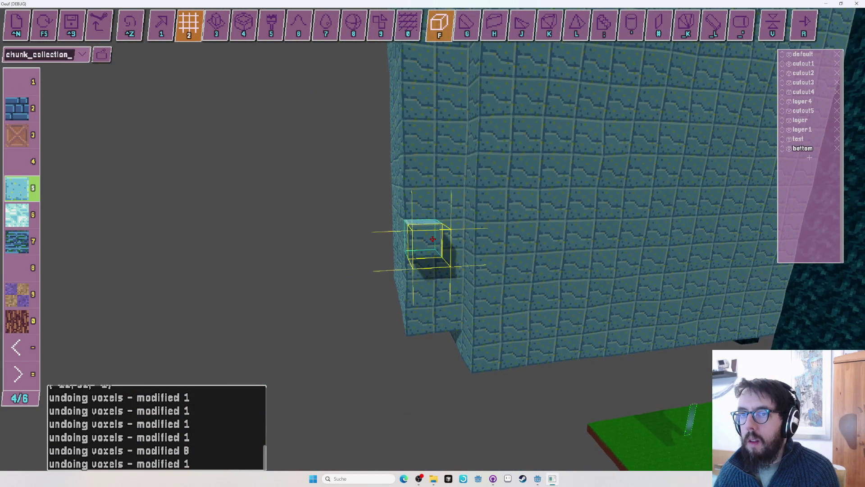
key("Tab")
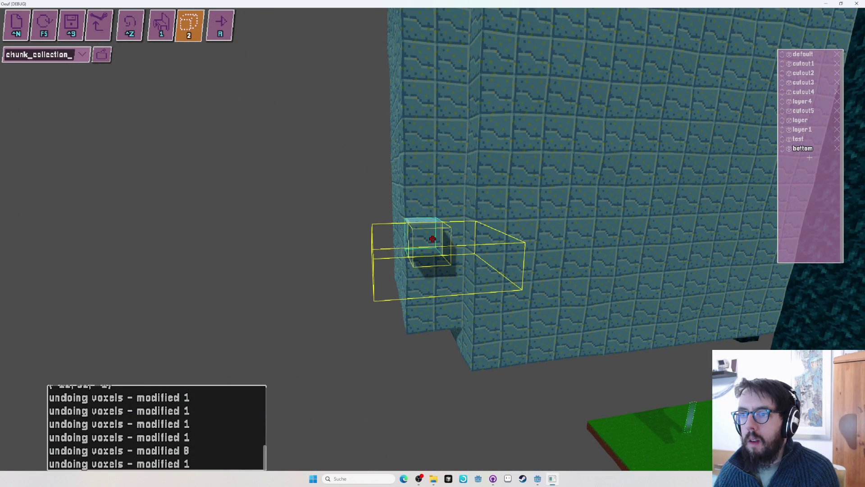
left_click_drag(432, 239, 432, 239)
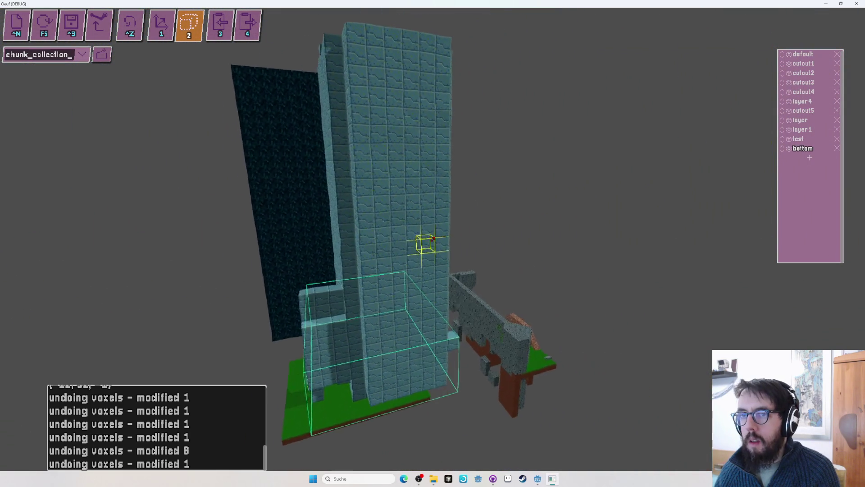
Copy the 411-voxel tower-base selection and paste it on top of the tower
key("3")
left_click(433, 239)
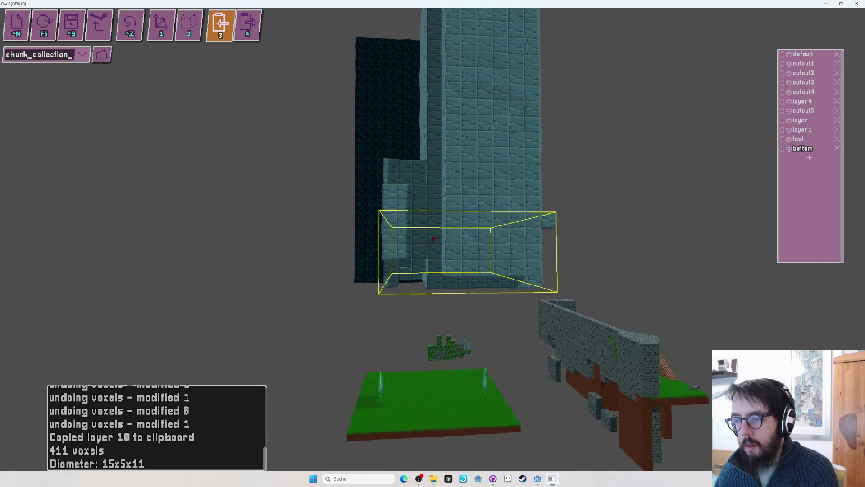
left_click(433, 238)
key("space")
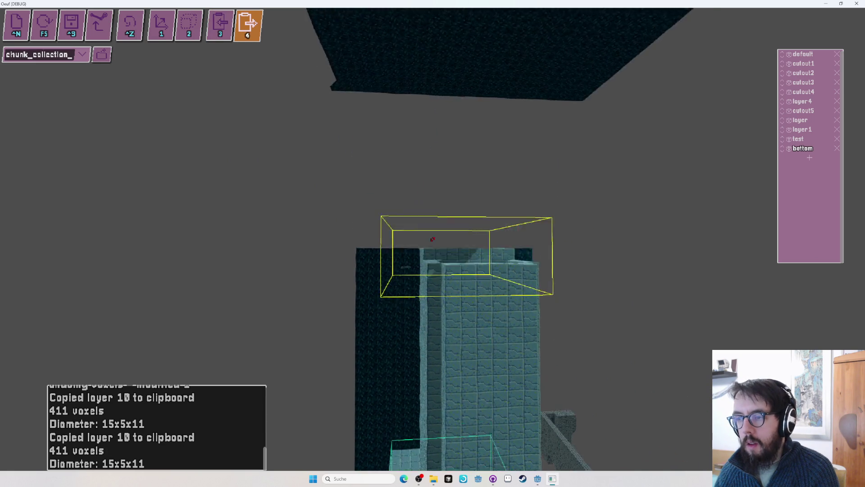
left_click(432, 238)
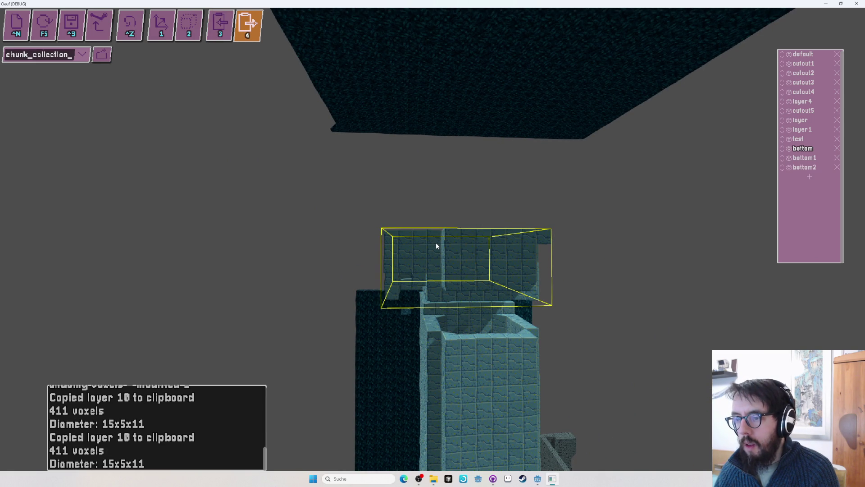
key("2")
key("2")
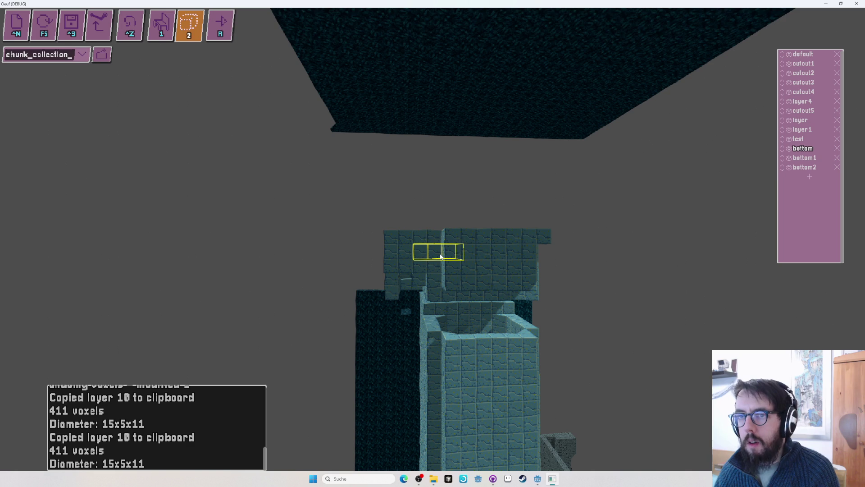
key("4")
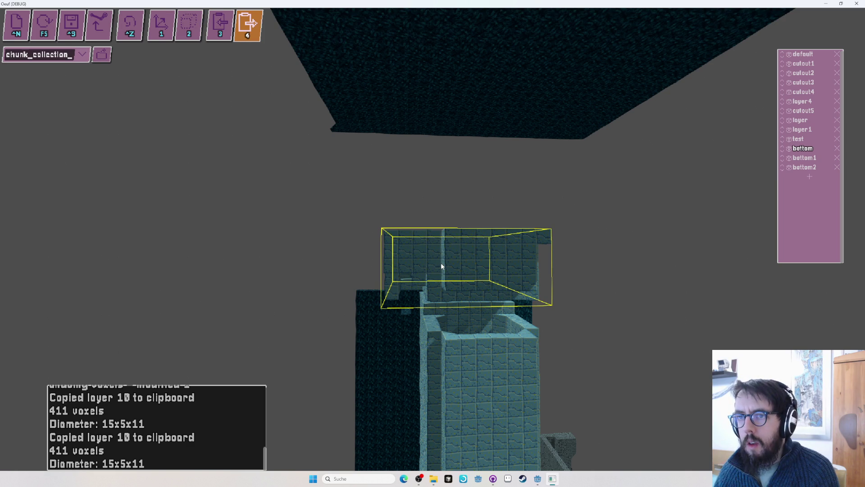
Select the pasted piece to rotate it, then undo the last two voxel edits
key("1")
left_click(442, 267)
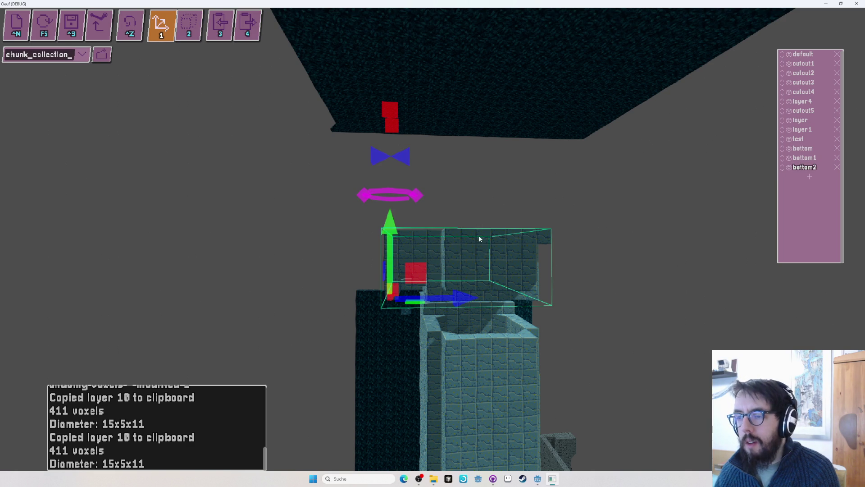
key("w")
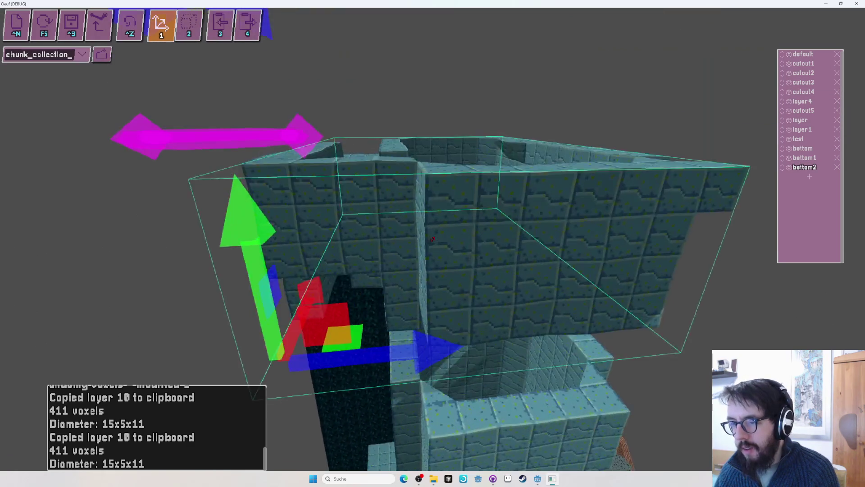
key("e")
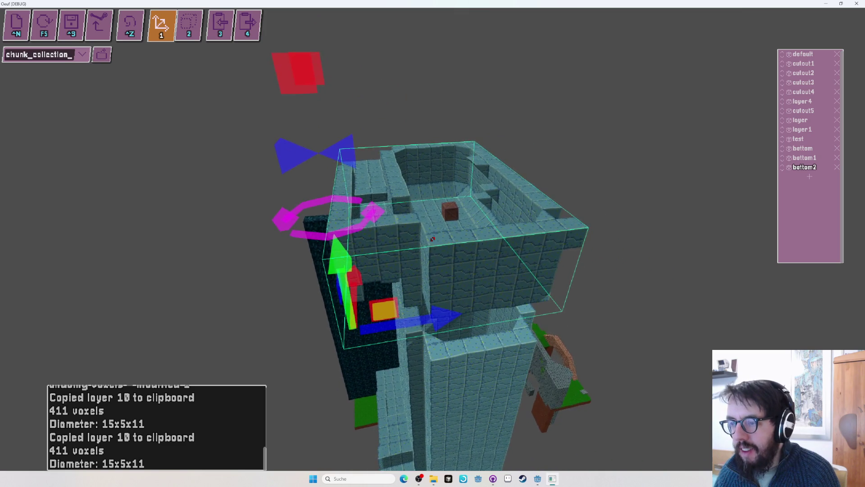
key("ctrl+z")
key("ctrl+z")
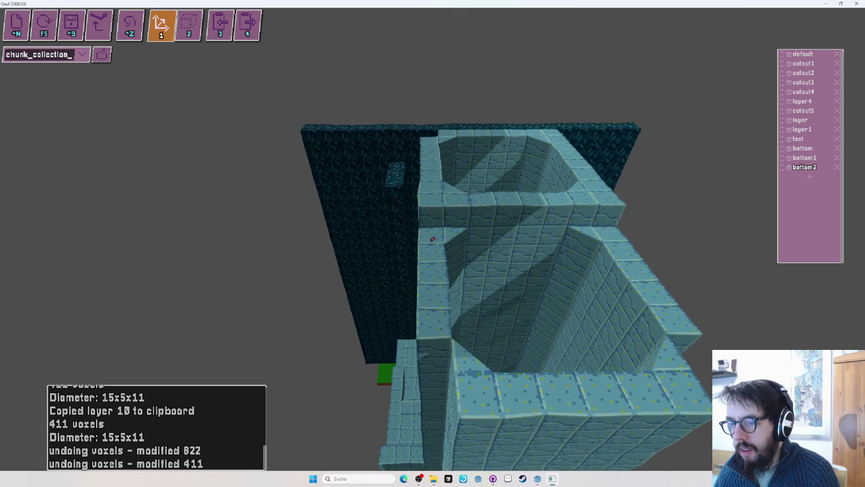
Enter voxel editing on layer4 and undo the 4-voxel block on the shaft wall
left_click(433, 239)
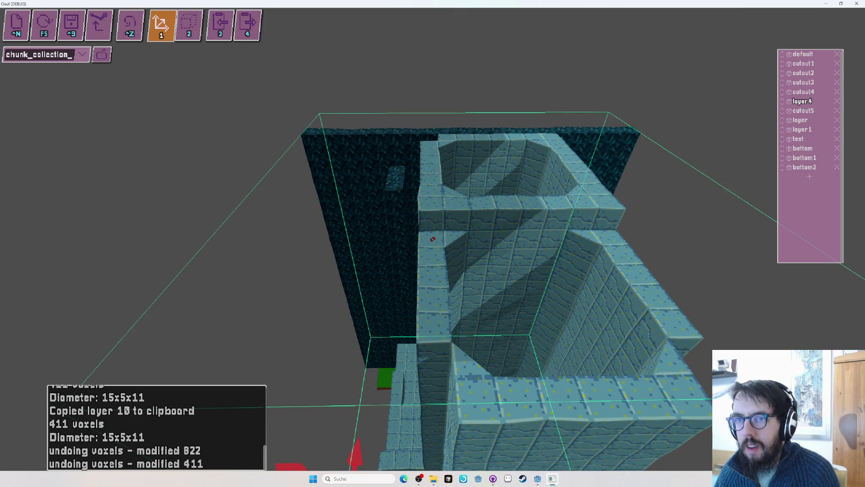
key("2")
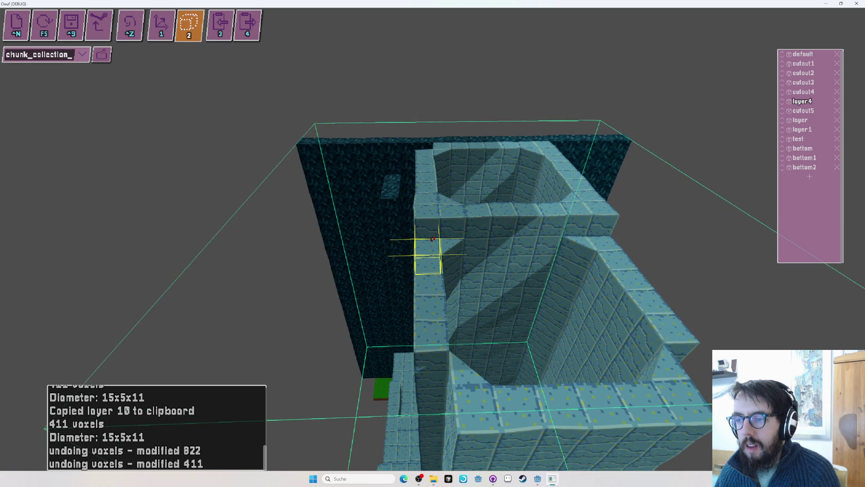
left_click(433, 239)
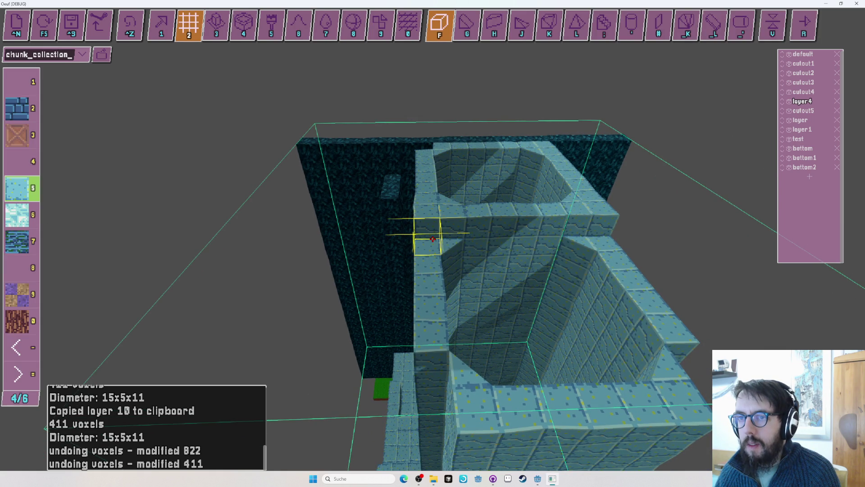
key("3")
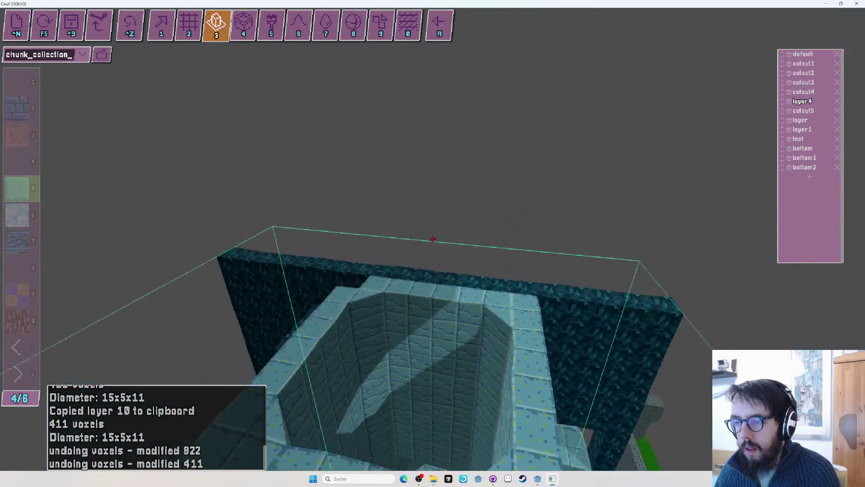
key("2")
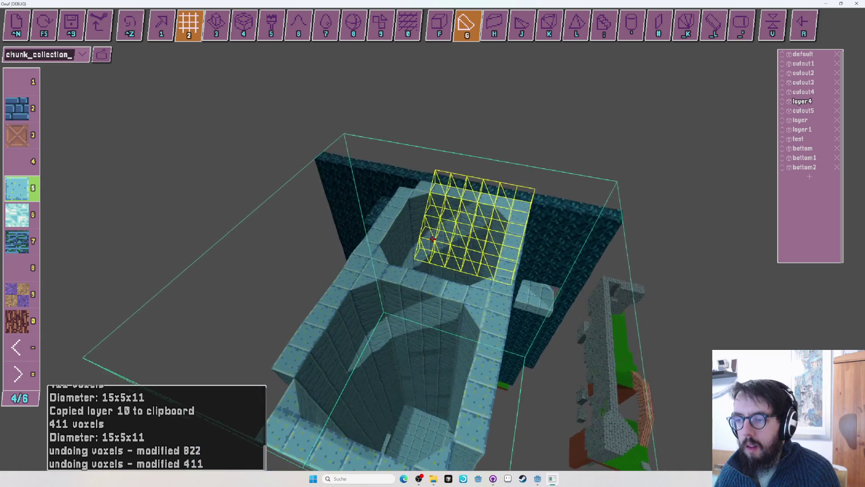
key("ctrl+z")
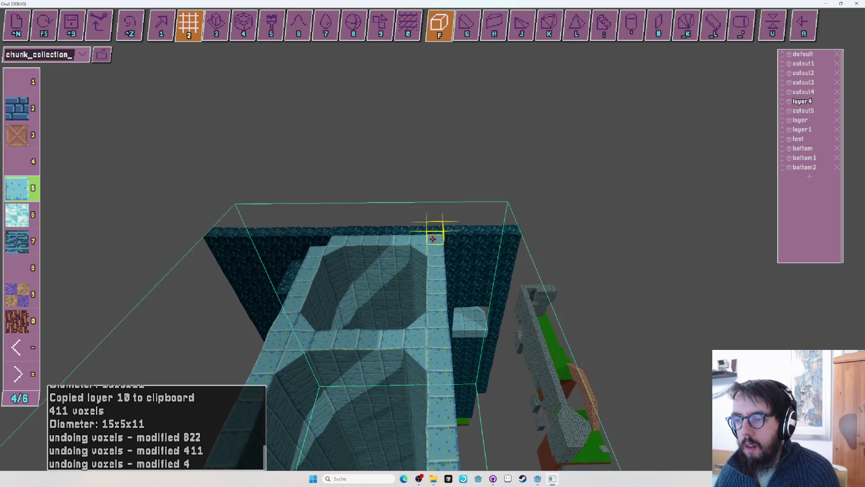
scroll(433, 239, "up", 5)
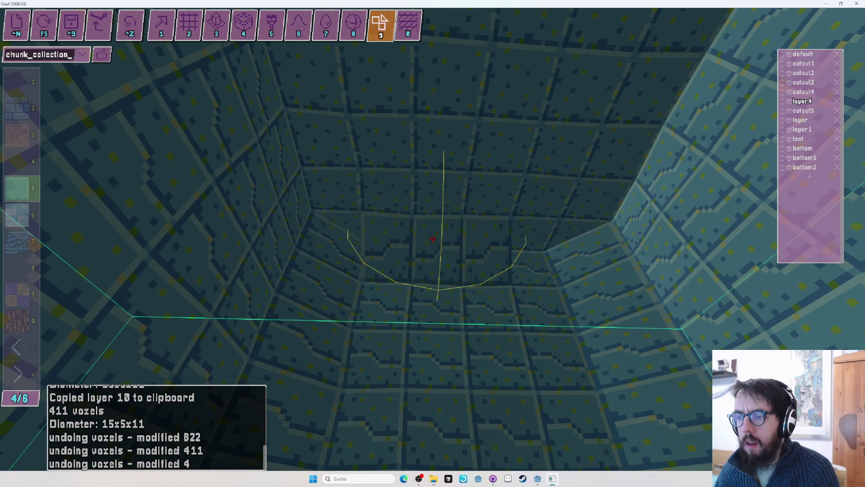
scroll(433, 239, "up", 2)
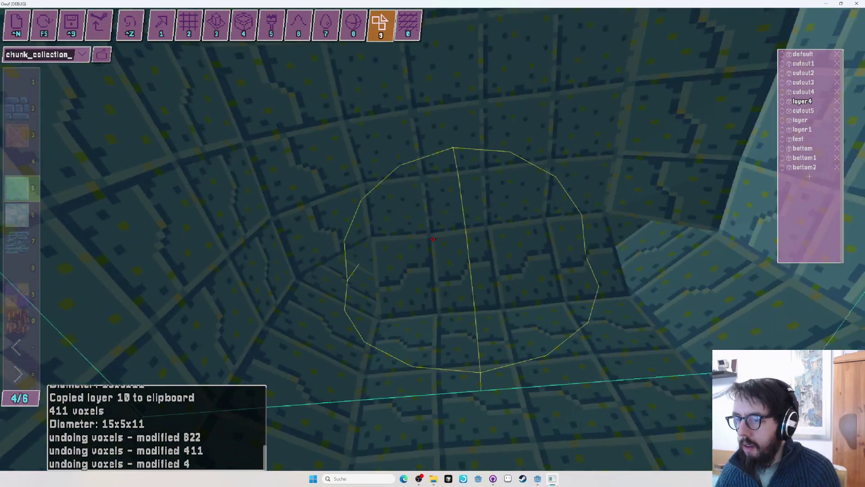
left_click_drag(433, 239, 433, 239)
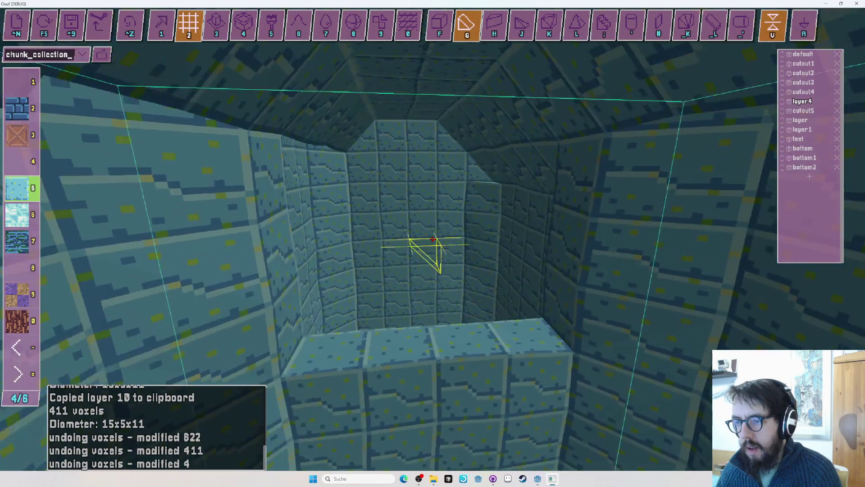
Undo the single-voxel and two-voxel edits inside layer4's shaft, then pick the shape block tool
key("ctrl+z")
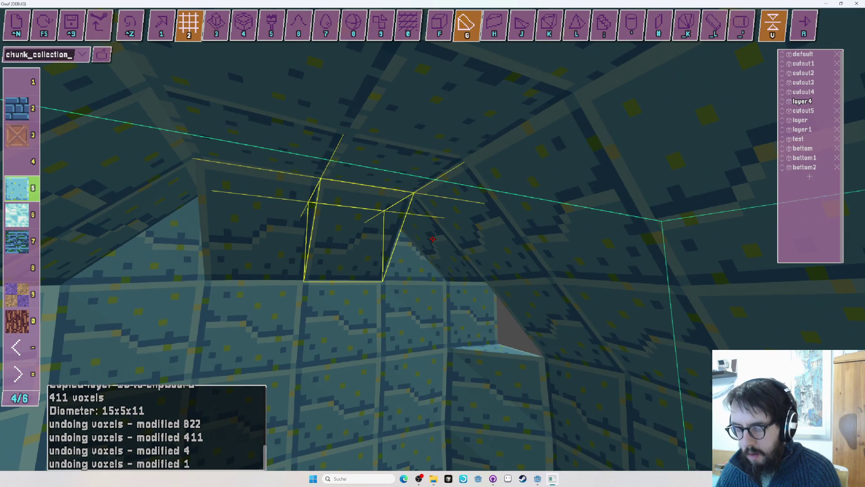
key("ctrl+z")
key("1")
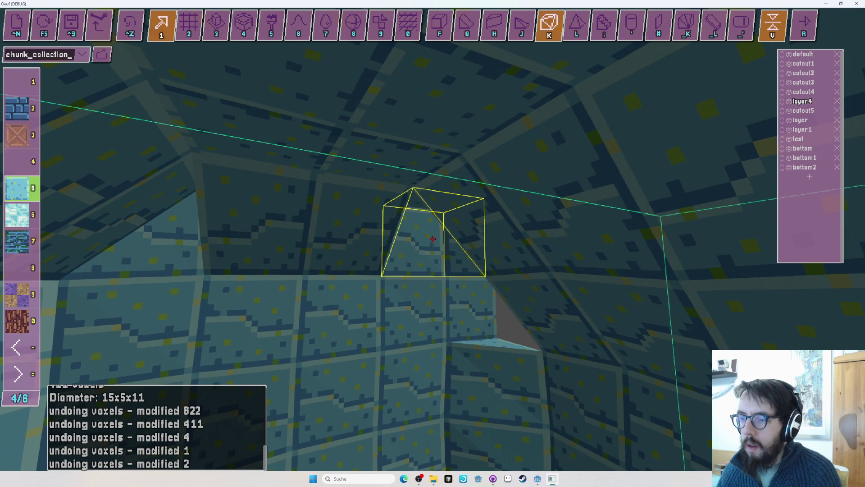
Place bevel blocks along the shaft edges at heights 47 and 46, flipping orientation midway
left_click(432, 238)
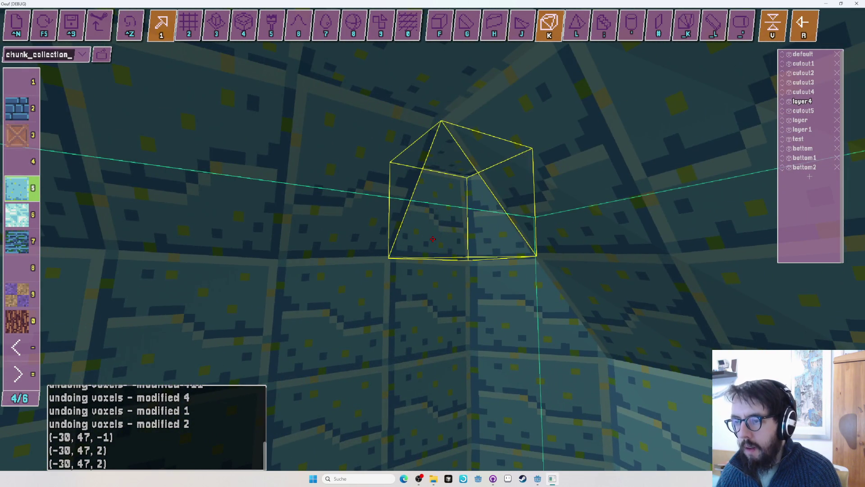
left_click(433, 239)
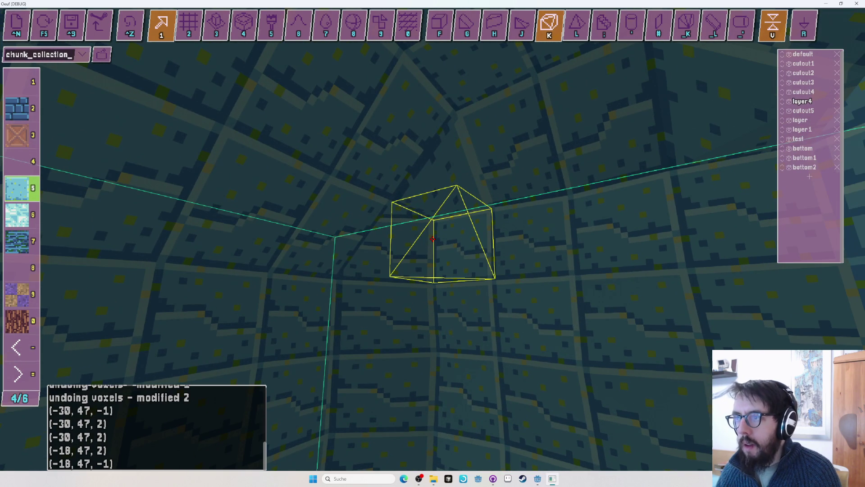
left_click(433, 239)
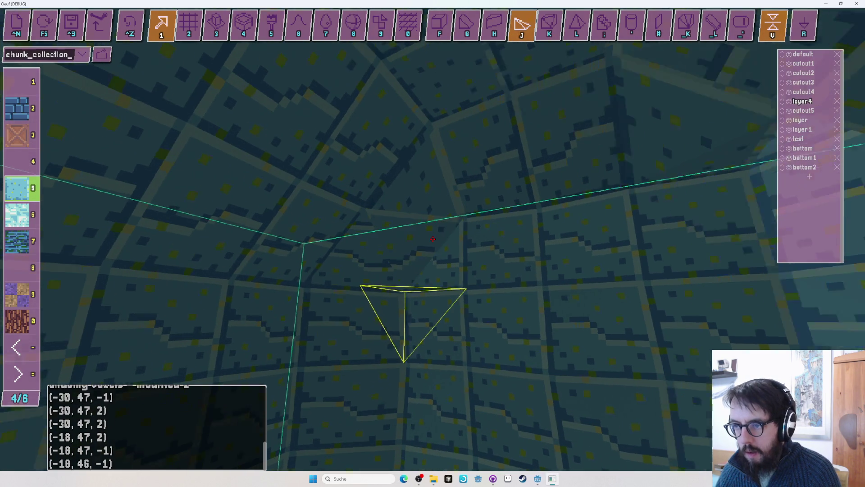
left_click(432, 239)
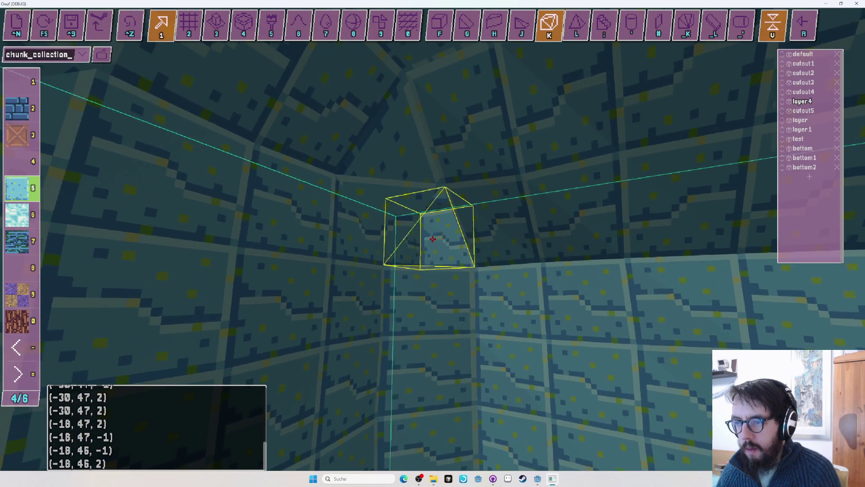
left_click(433, 238)
key("r")
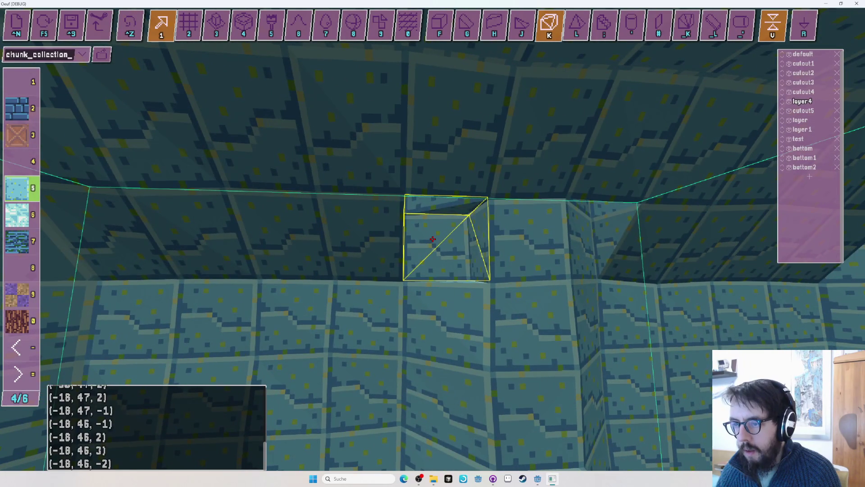
left_click(432, 239)
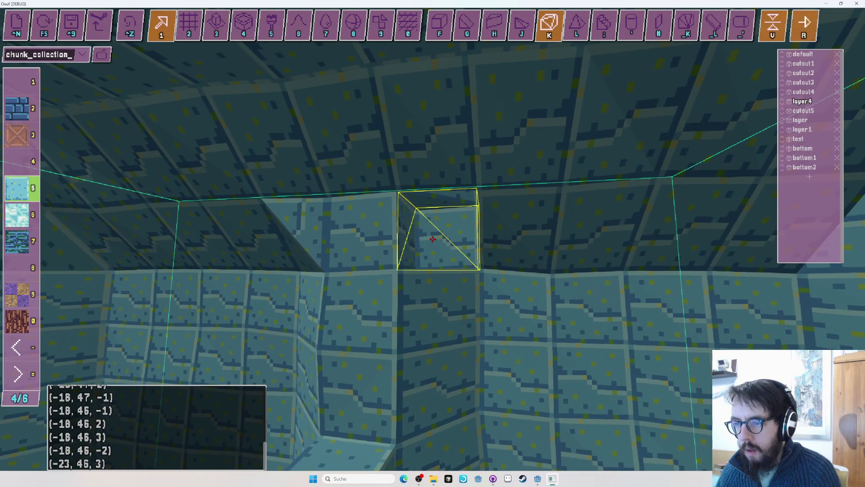
left_click(432, 239)
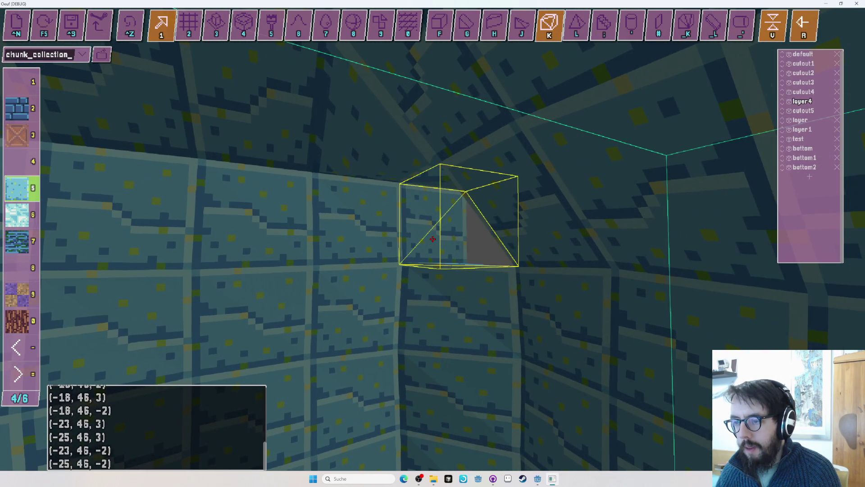
left_click(432, 239)
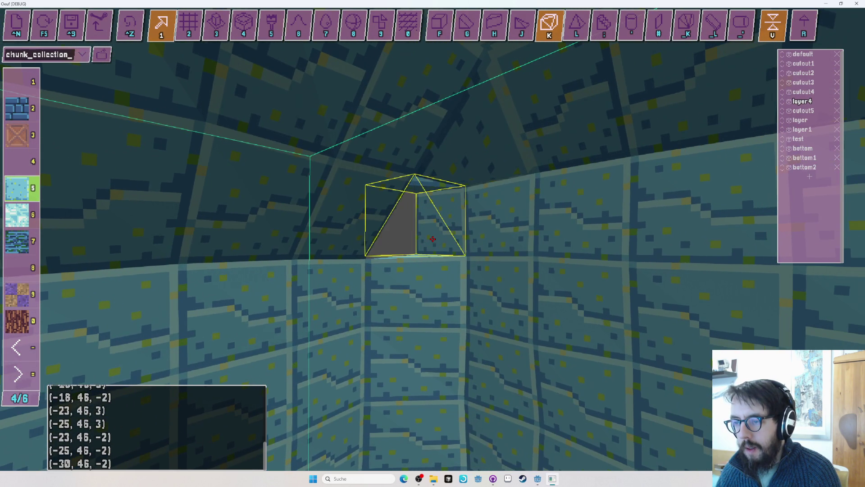
left_click(433, 239)
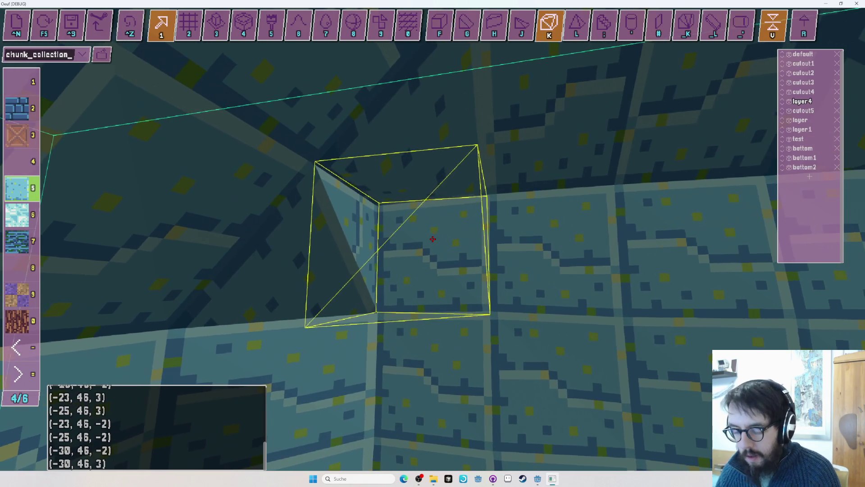
Add corner wedges at (-30, 46, 2) and (-30, 46, -1), plus ledge blocks at (-24, 44)
key("j")
left_click(432, 239)
left_click(432, 238)
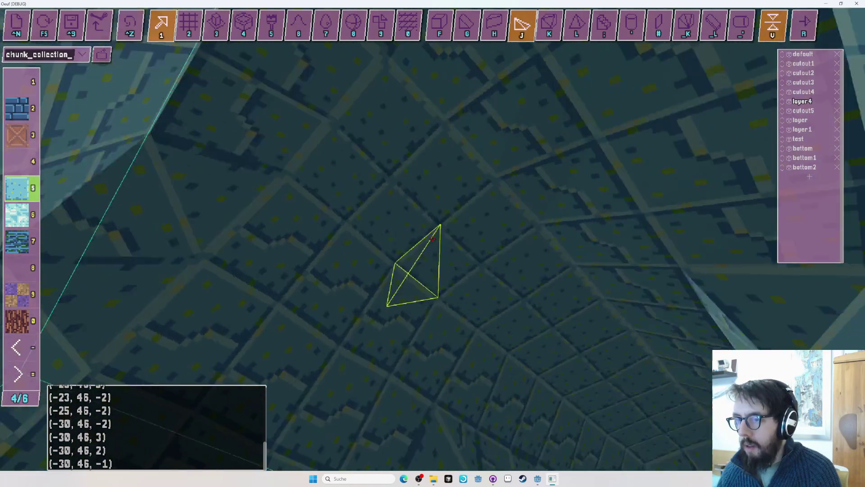
key("w")
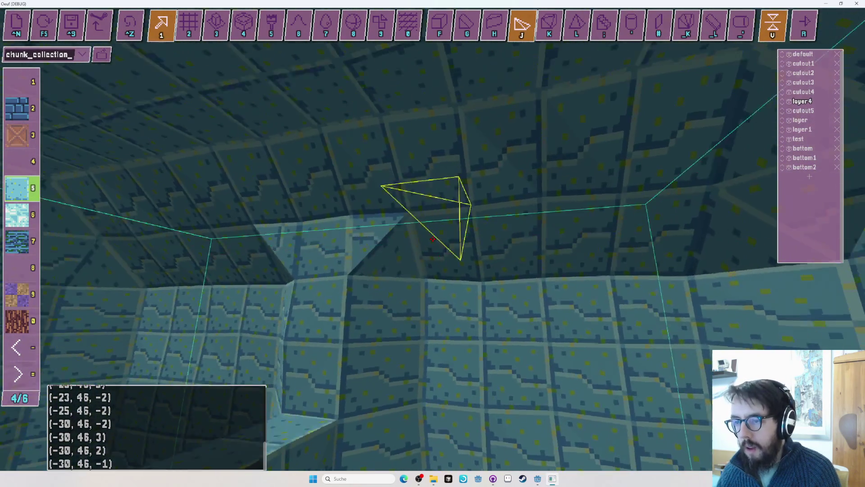
key("s")
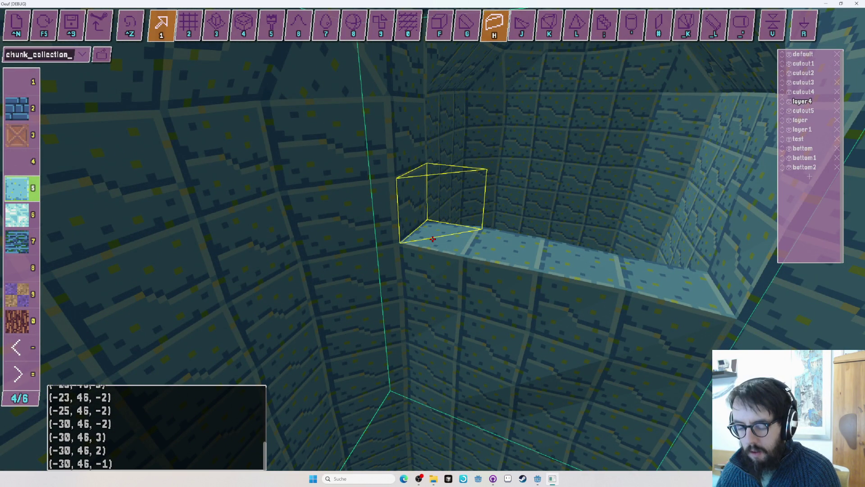
left_click(432, 239)
left_click(432, 239)
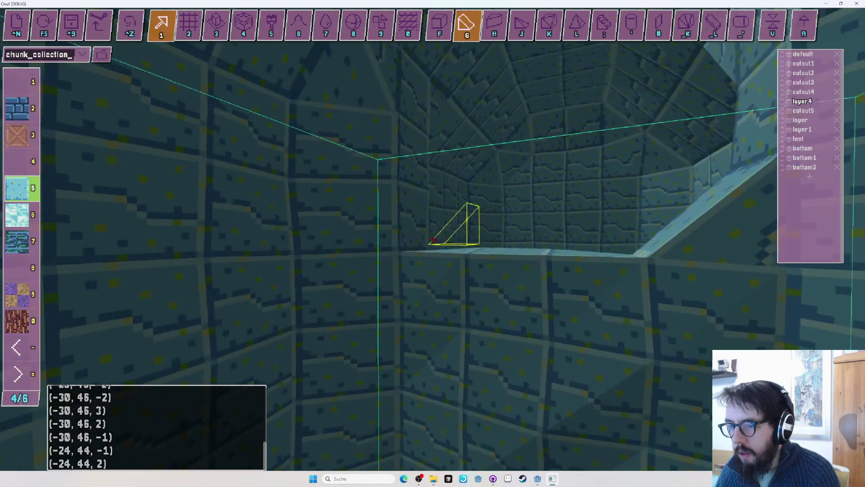
key("r")
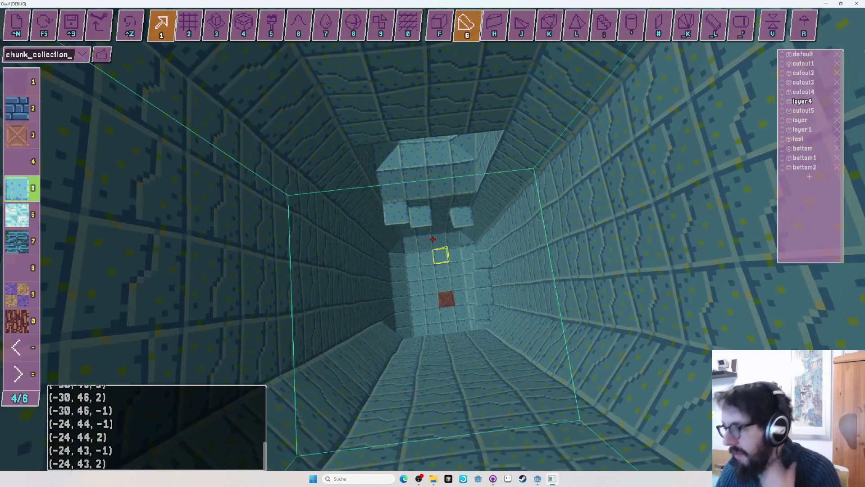
Save the chunk_collection_2 template and start a playtest with the egg
key("F5")
key("Escape")
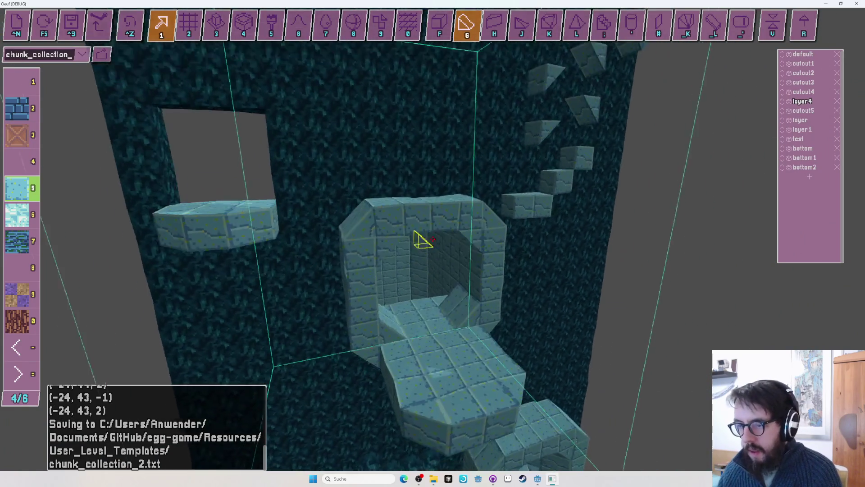
key("Tab")
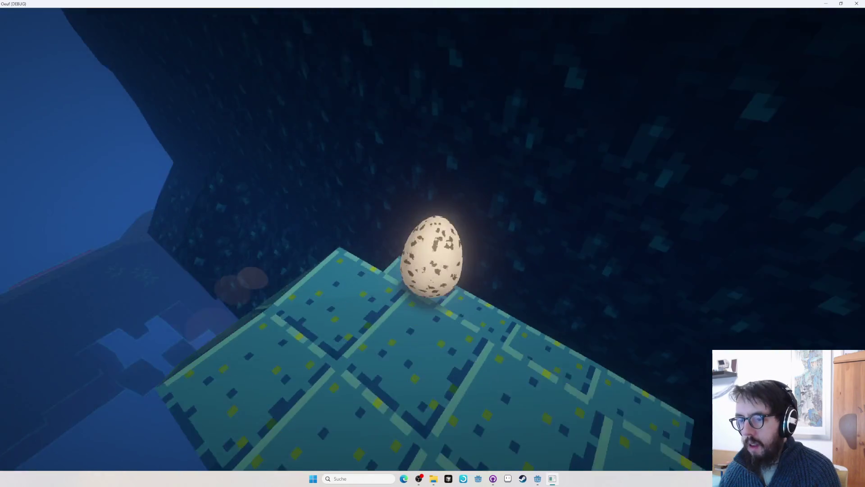
key("Tab")
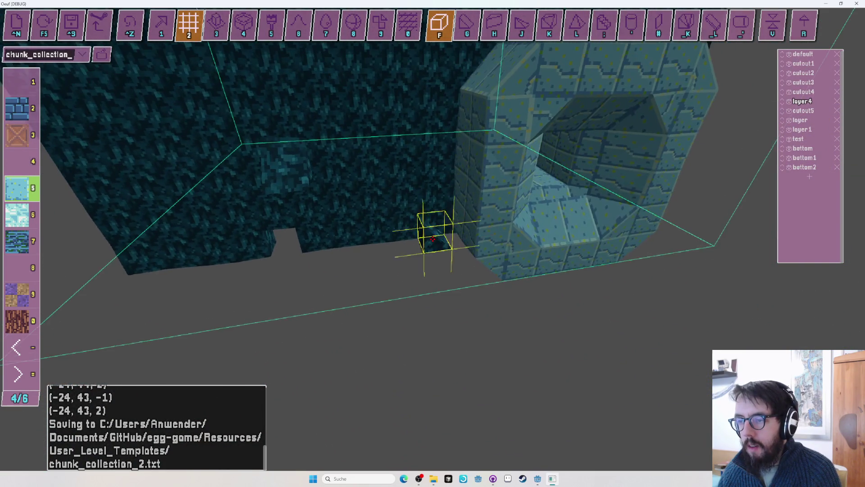
Pick the dark cliff-rock material (slot 7), re-enter voxel editing, and undo a stray voxel
key("minus")
key("minus")
key("7")
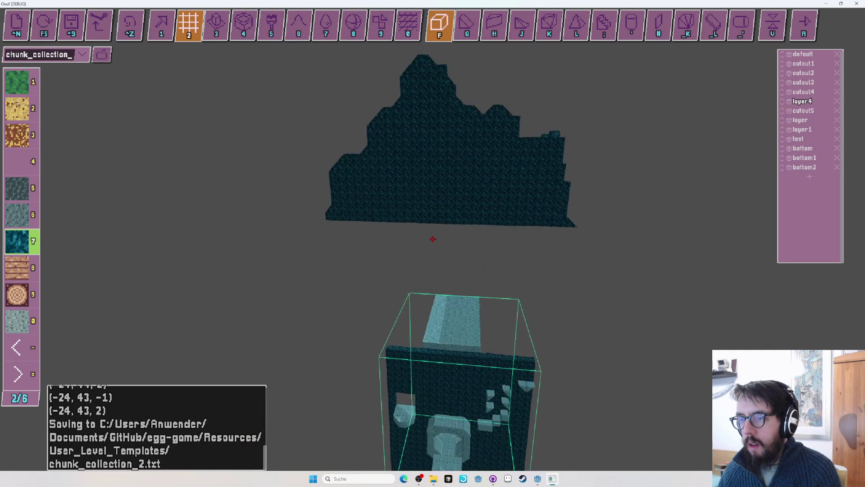
key("f")
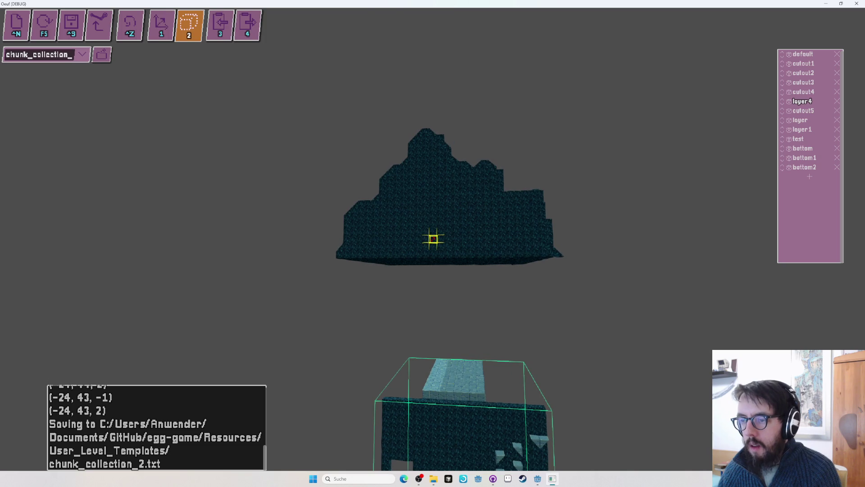
key("f")
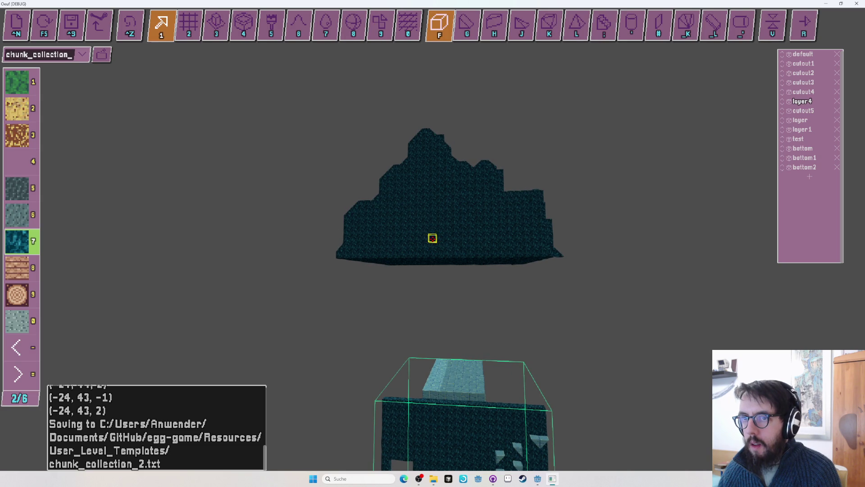
left_click(432, 238)
key("ctrl+z")
Orbit to the cliff wall tower and select the layer4 chunk for voxel editing
key("f")
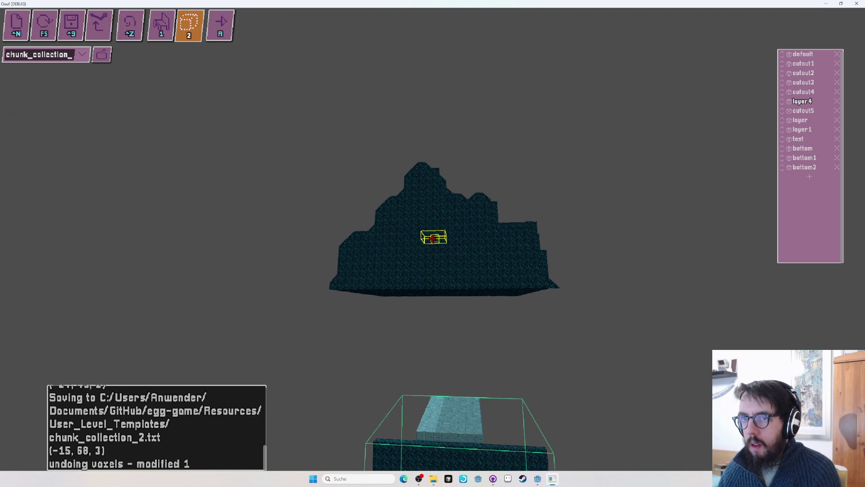
left_click_drag(432, 237, 485, 222)
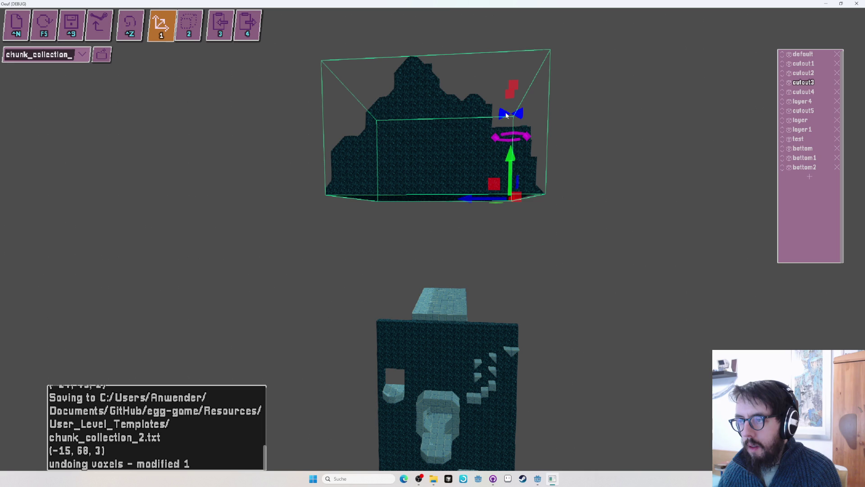
left_click_drag(510, 160, 438, 242)
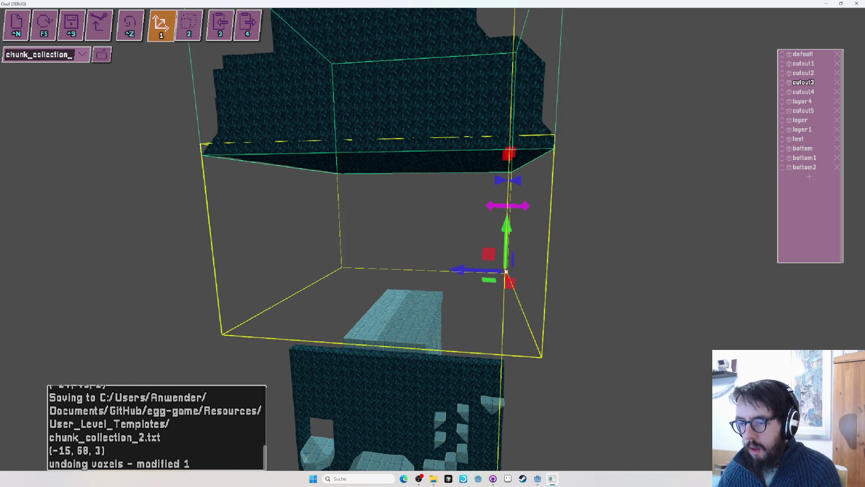
left_click_drag(505, 276, 432, 239)
left_click(432, 239)
key("2")
key("1")
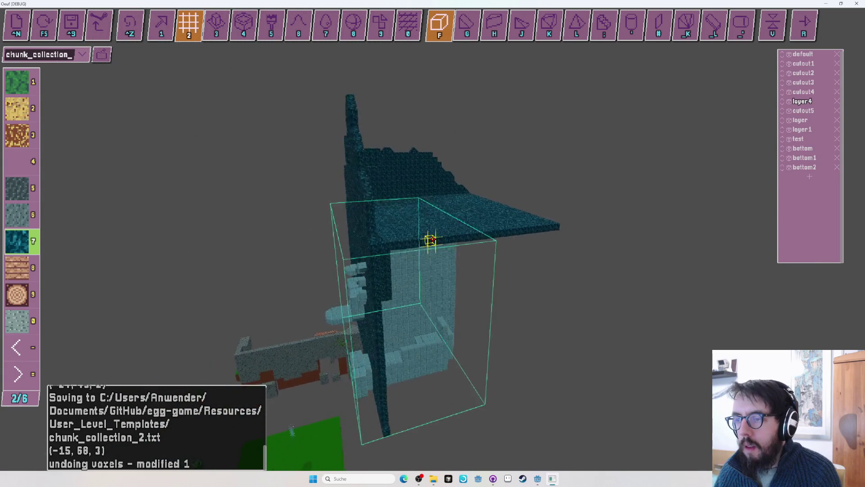
Fly the camera along layer4's cliff wall to its stepped lower end
mouse_move(427, 238)
left_mouse_down()
mouse_move(440, 241)
mouse_move(432, 239)
left_mouse_up()
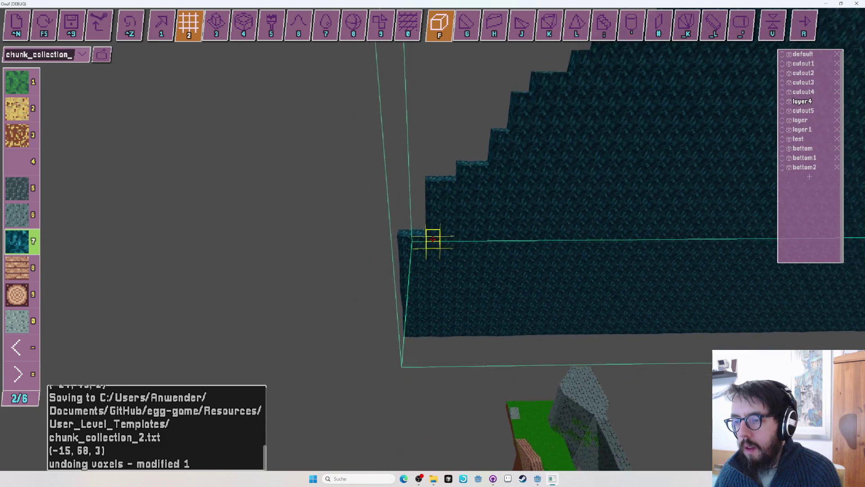
key("w")
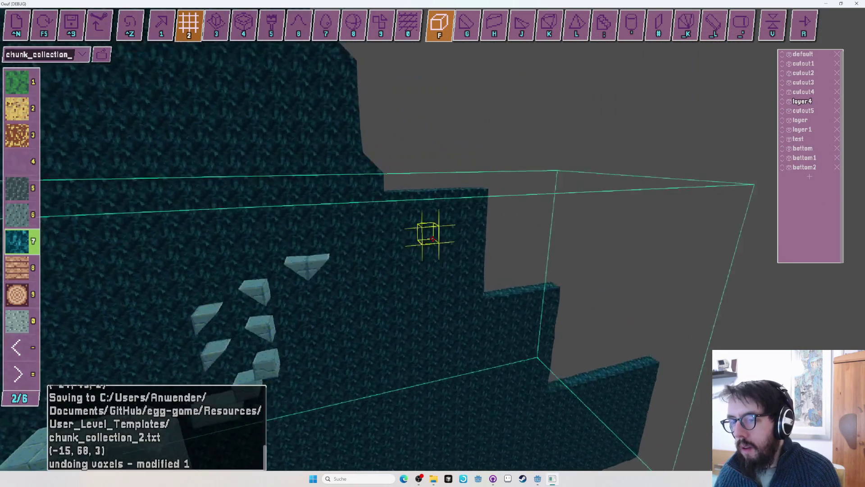
key("space")
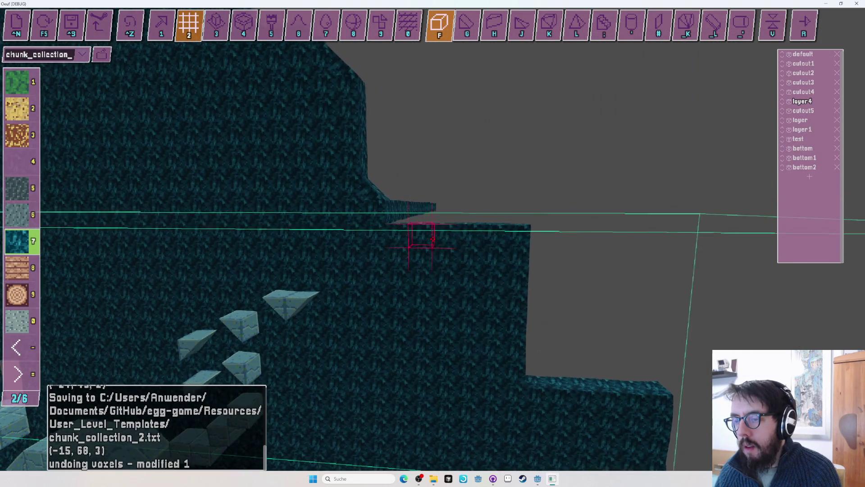
key("d")
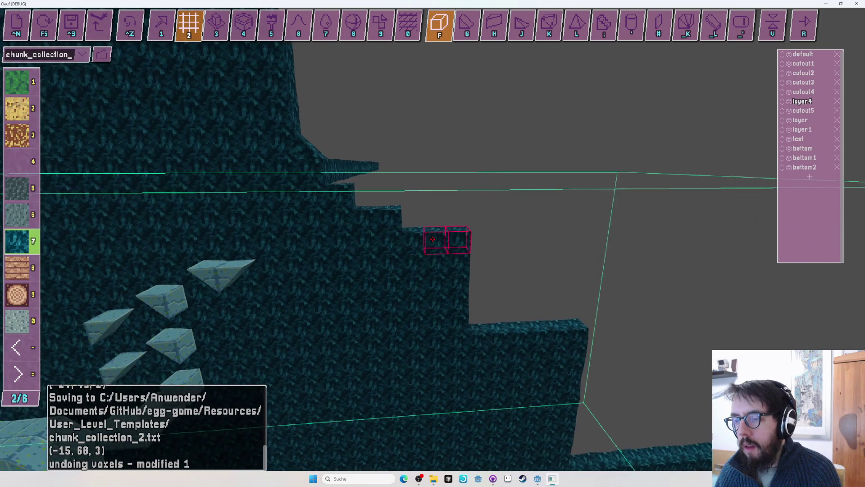
key("d")
key("d")
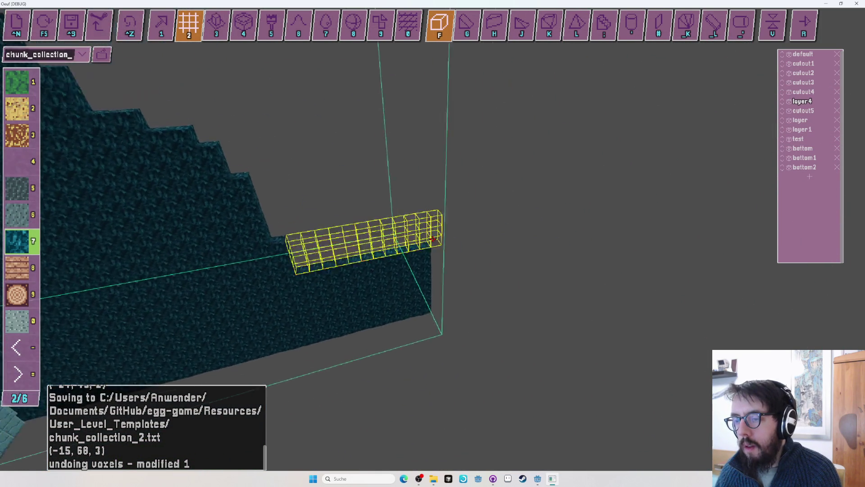
key("d")
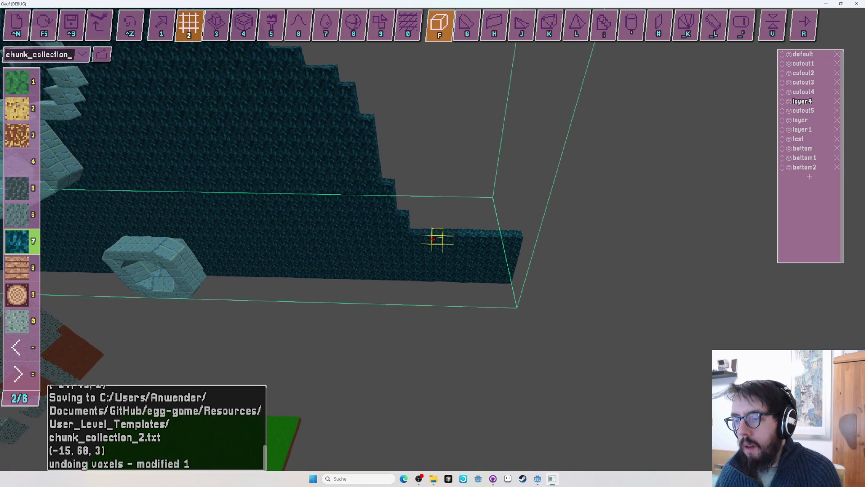
key("s")
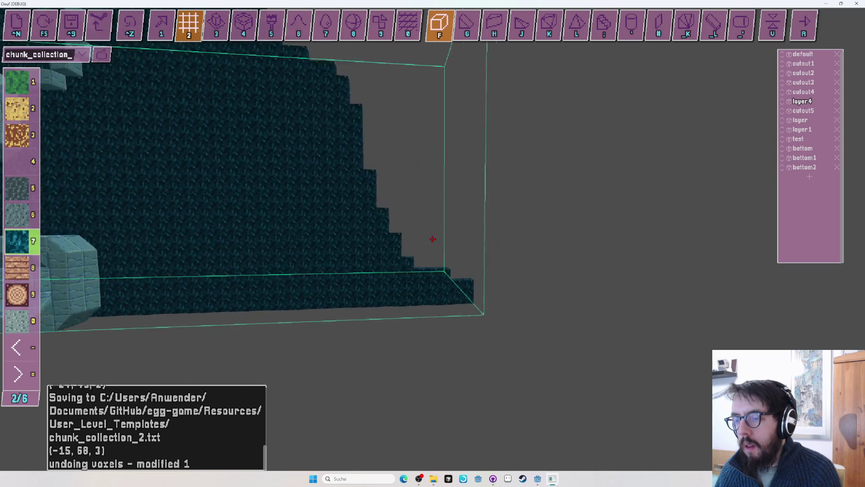
Survey the cliff wall's bottom edge from several angles and select the sloped bevel (G) shape
key("Up")
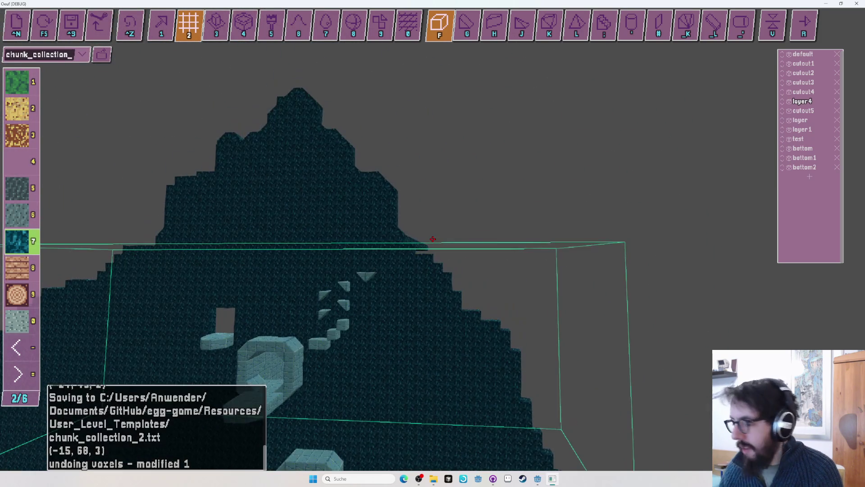
key("Up")
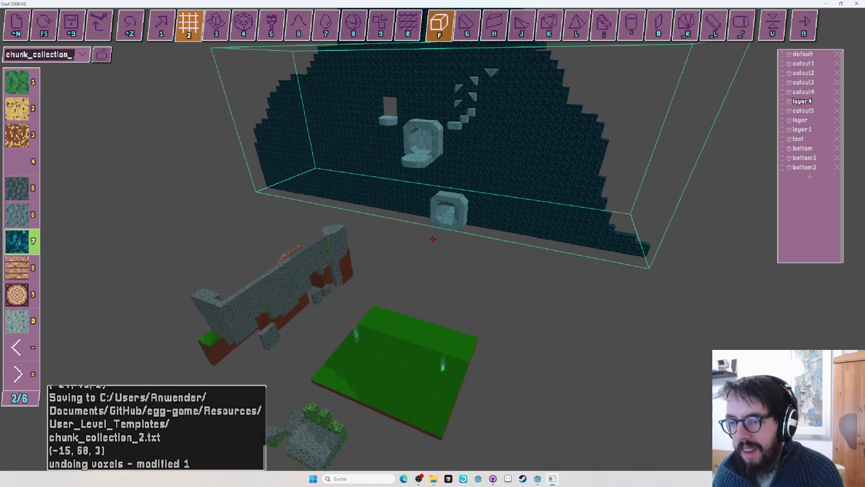
key("Up")
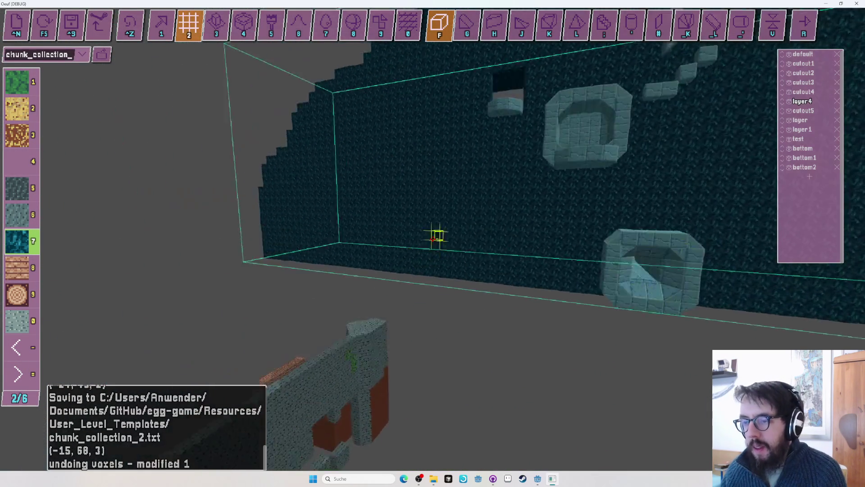
key("Right")
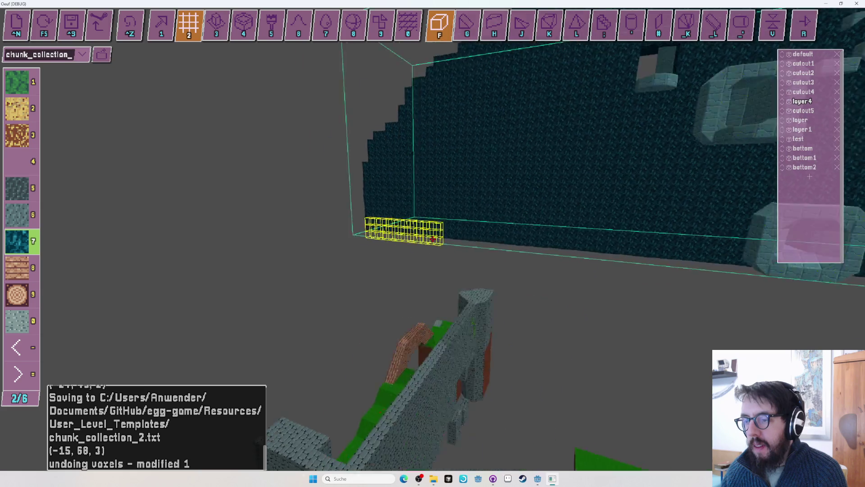
key("Left")
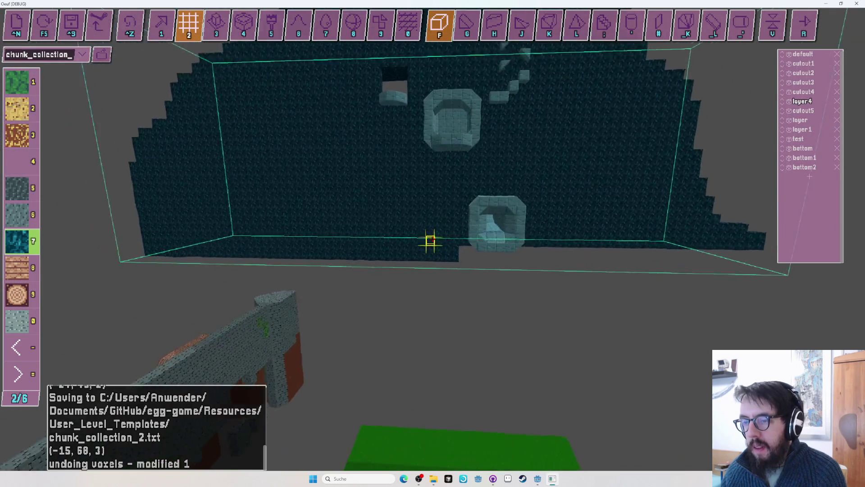
key("Up")
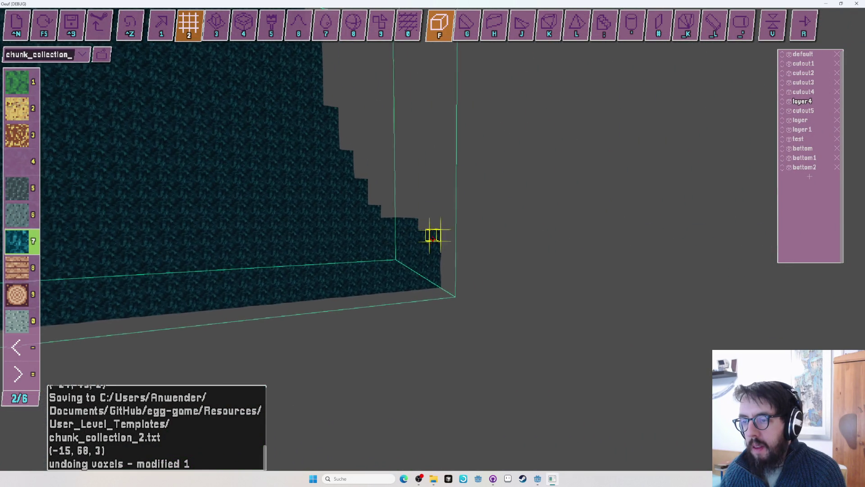
key("Down")
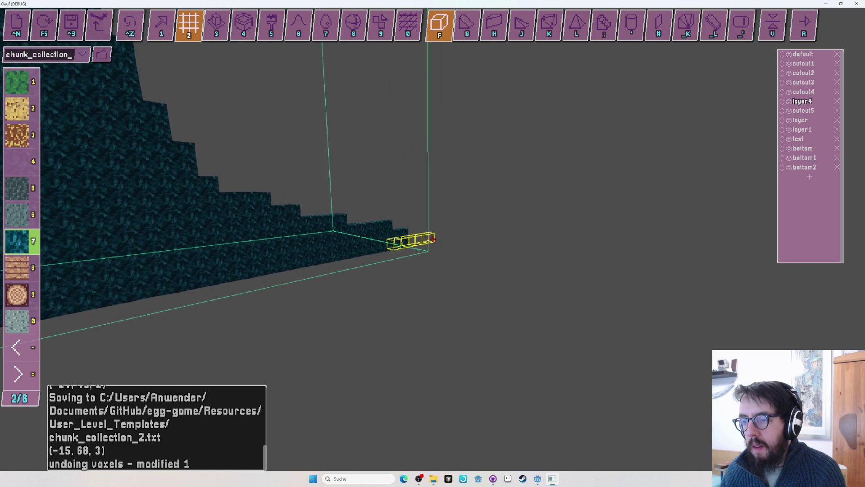
key("Left")
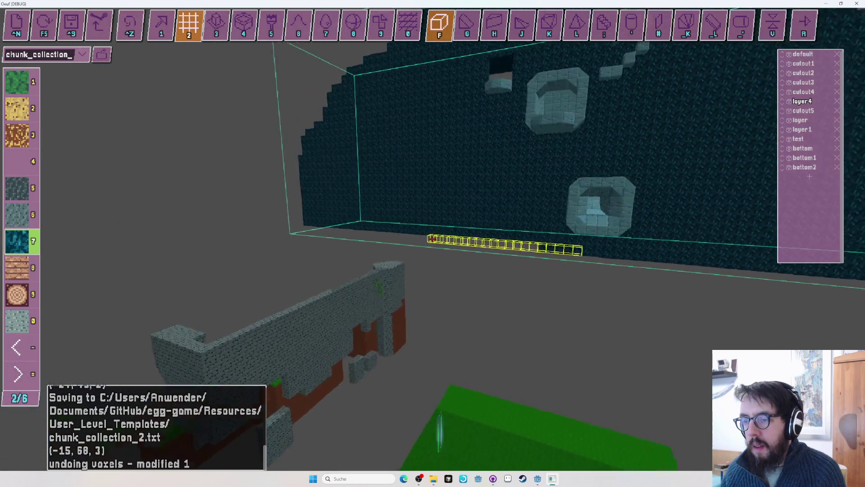
key("Left")
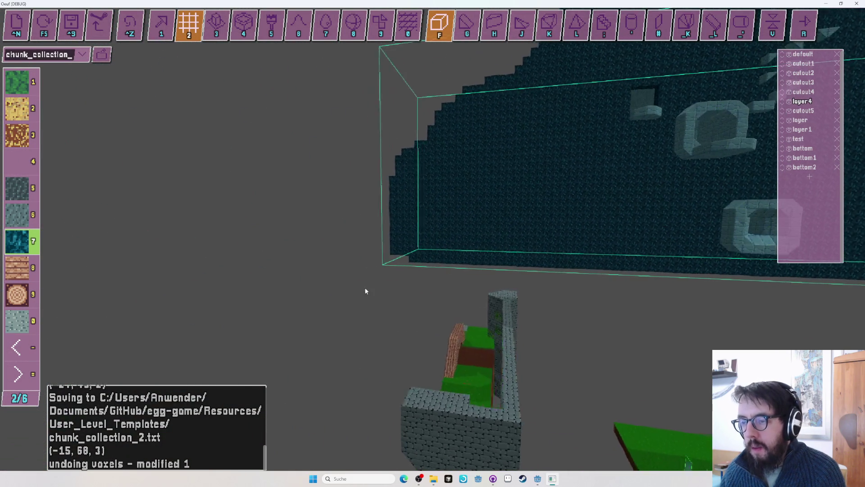
key("Left")
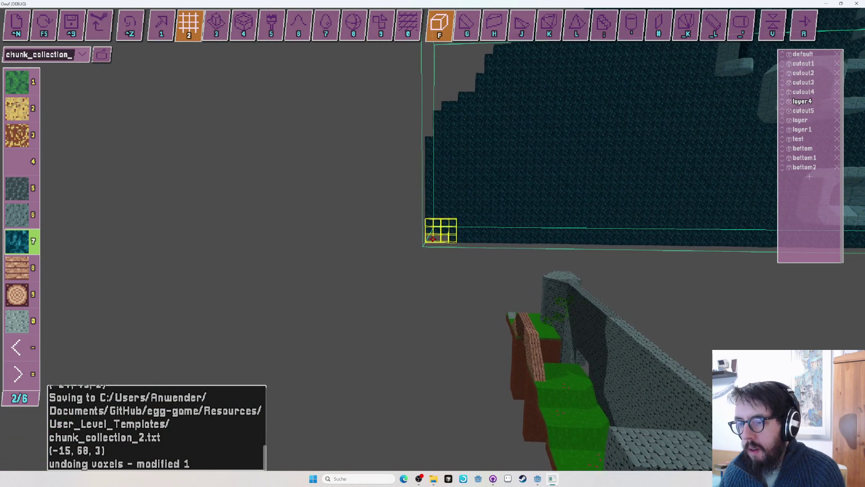
key("Left")
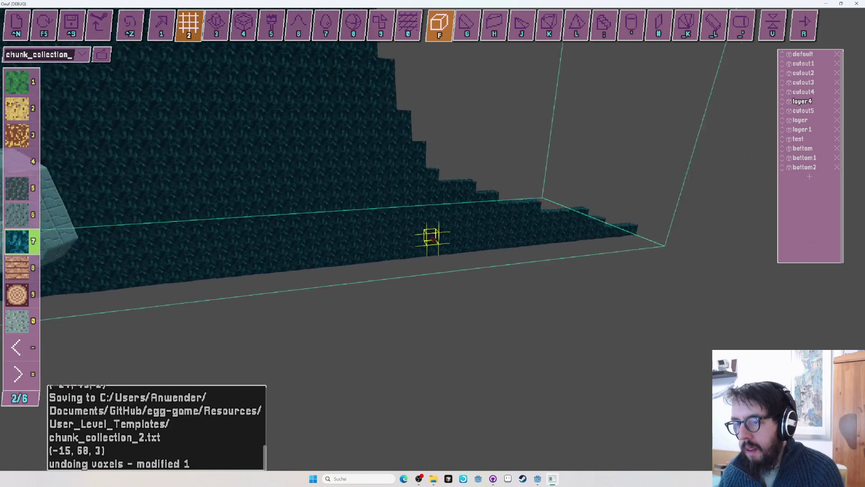
key("Down")
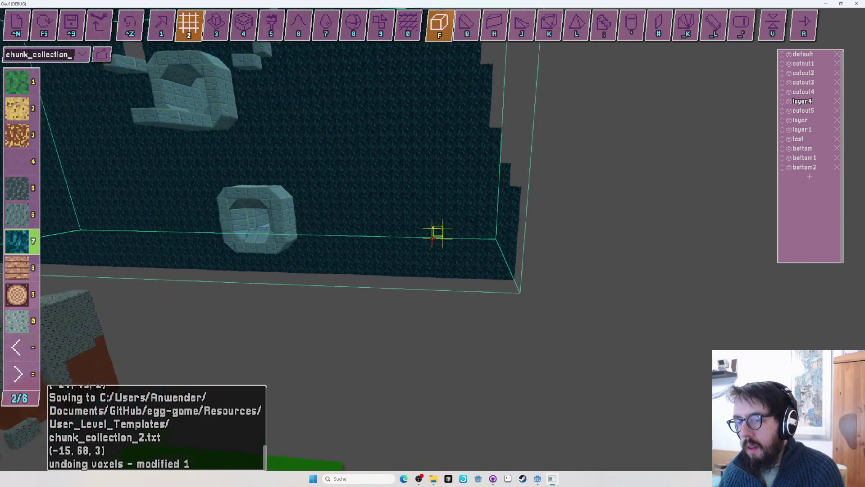
key("Up")
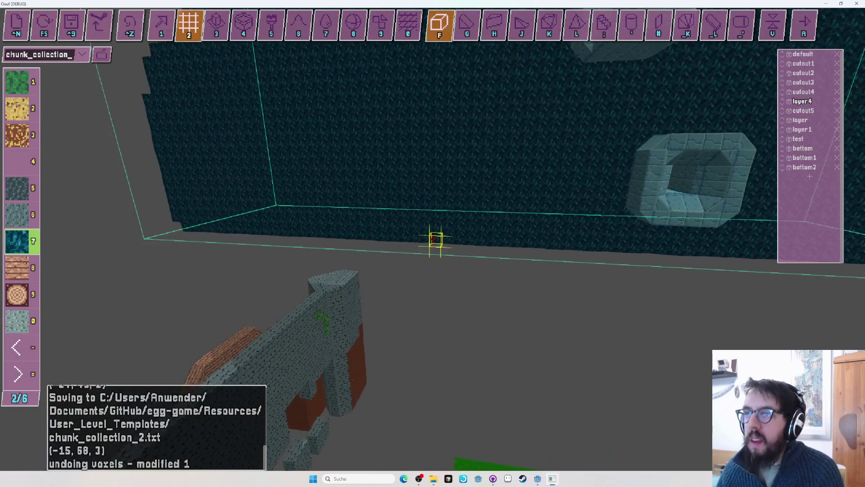
key("g")
key("Up")
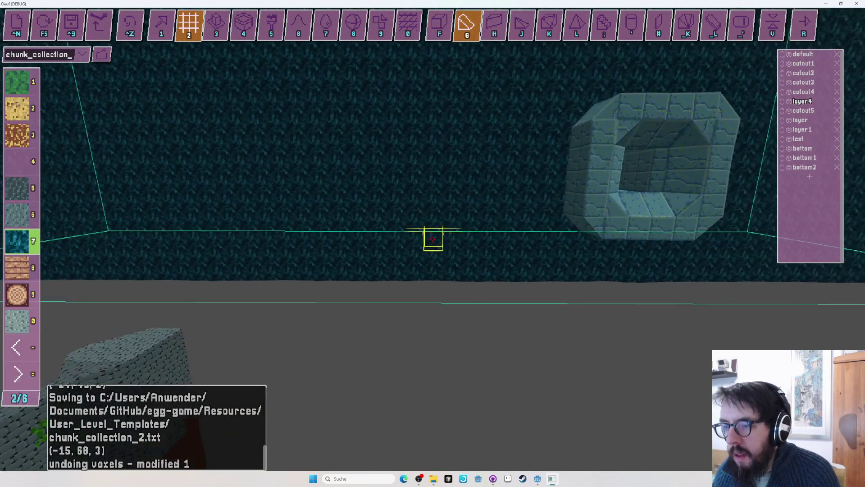
Undo the wide floor slab below the wall and drag a sloped bevel strip along its base
key("Down")
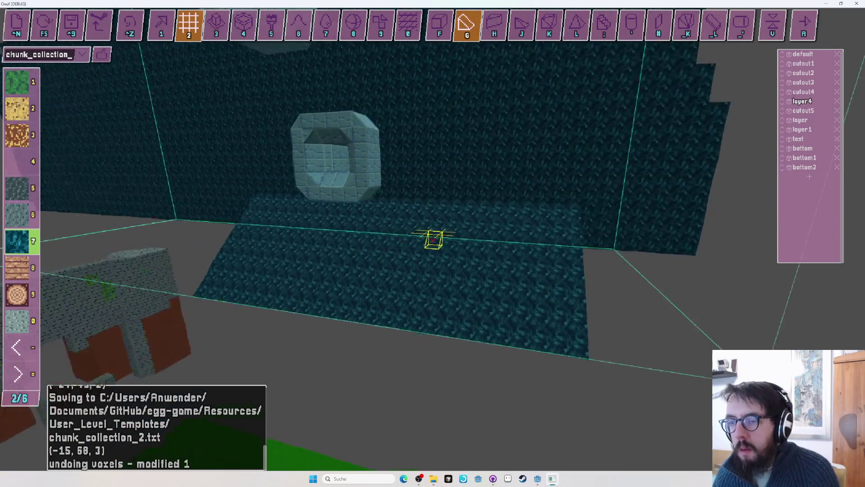
key("Up")
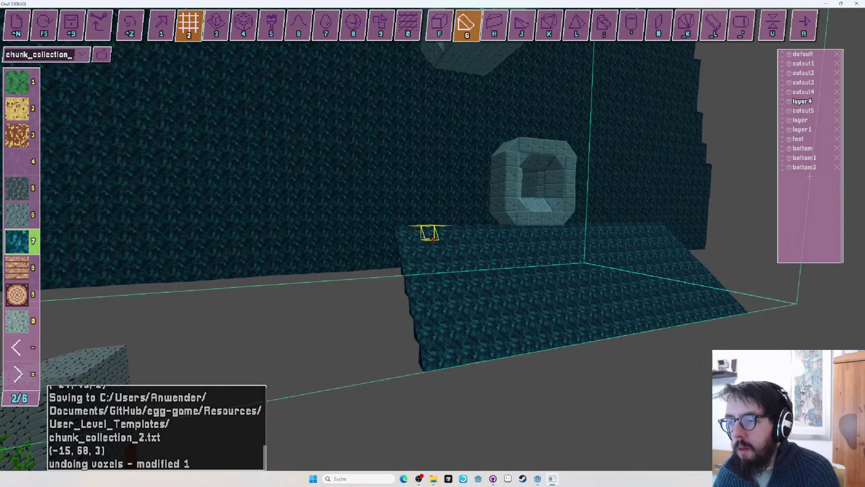
key("Left")
key("Right")
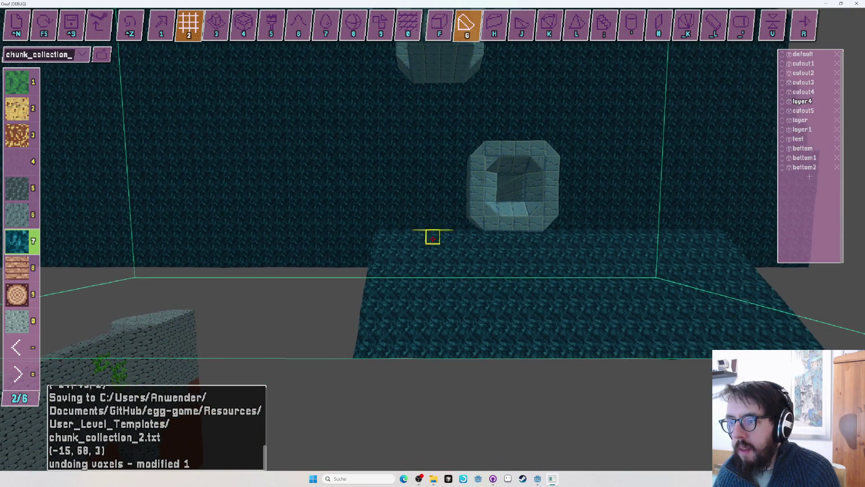
key("Up")
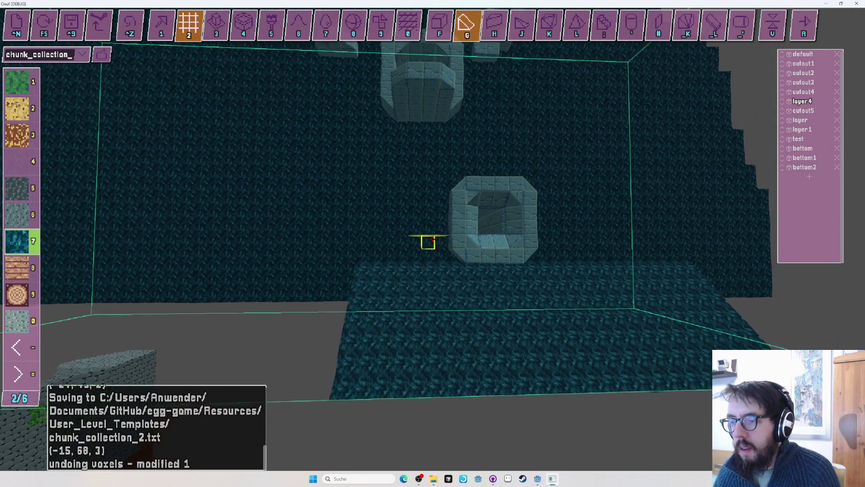
key("Up")
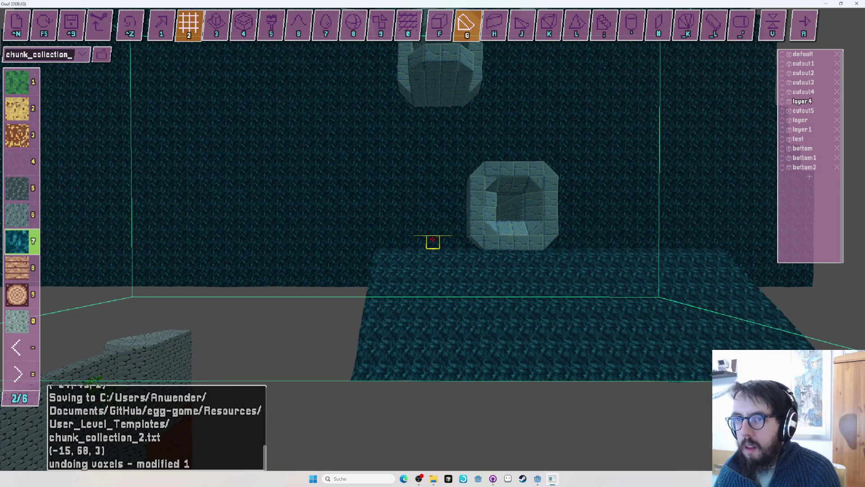
key("ctrl+z")
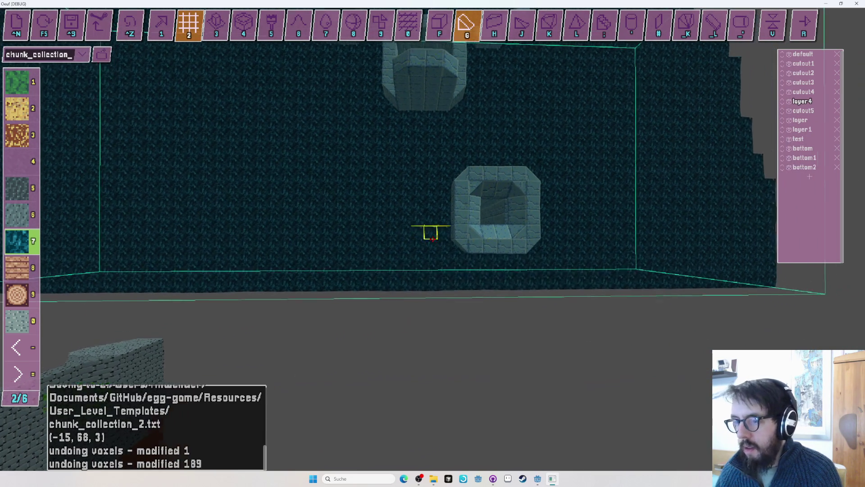
left_click_drag(432, 239, 432, 239)
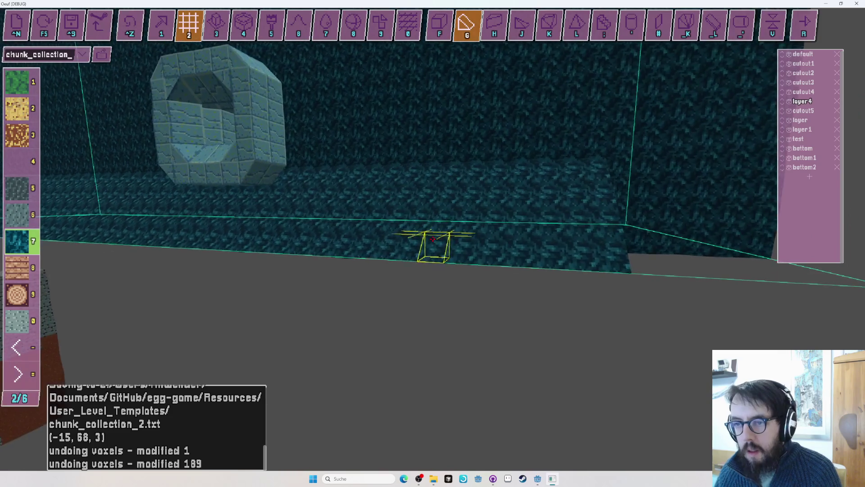
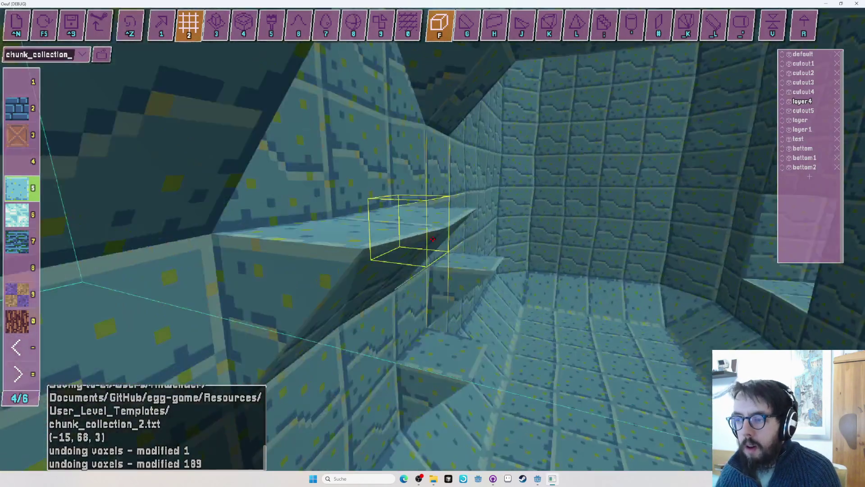
Place a wooden crate voxel and extrude it with V into a taller solid crate block
key("3")
left_click(432, 238)
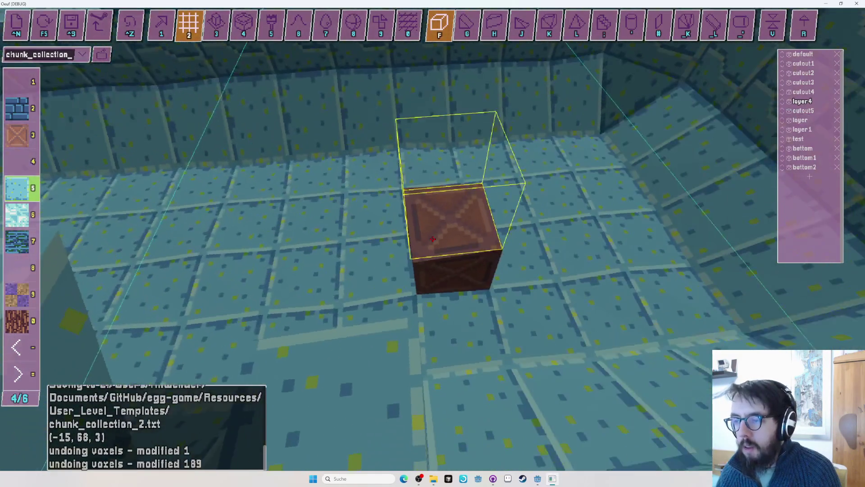
key("v")
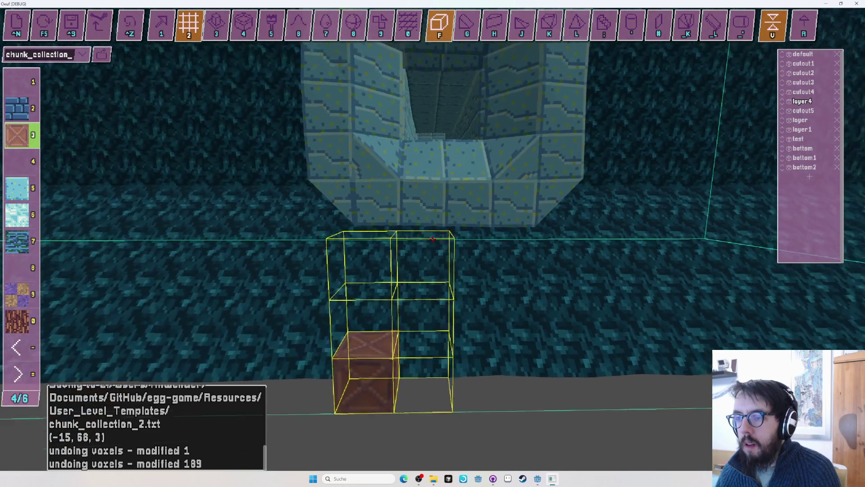
left_click(432, 239)
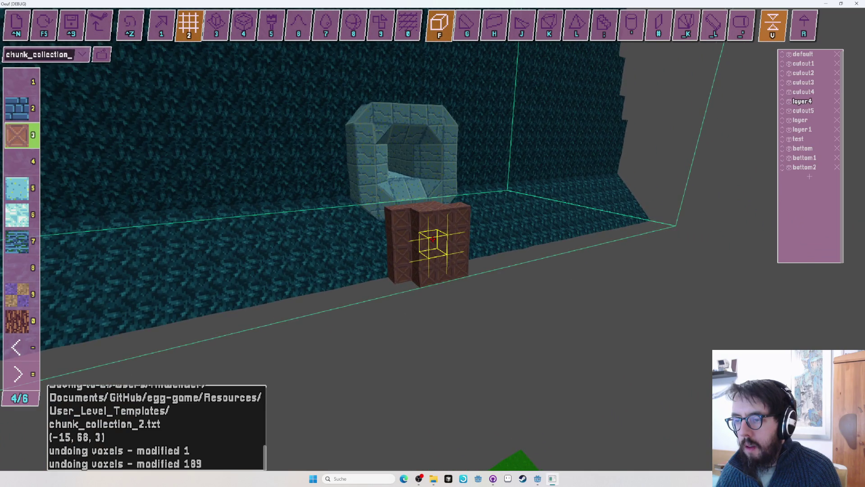
left_click(433, 239)
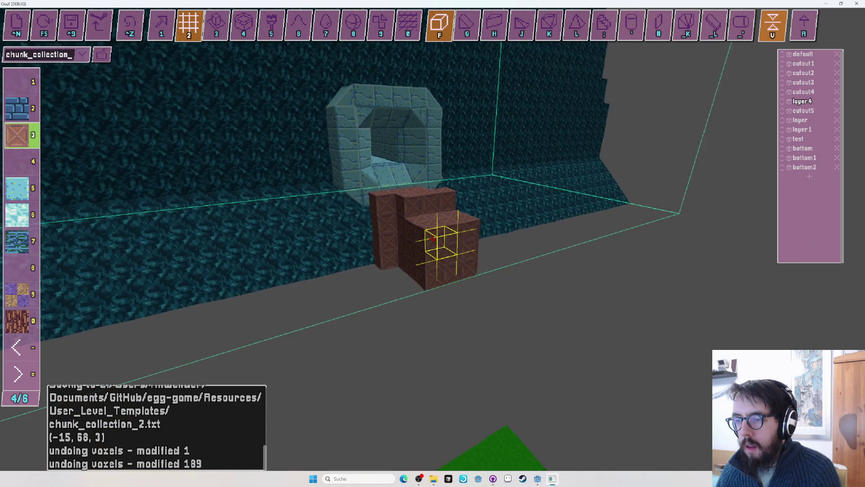
Fly up to the crate blocks and lay a flat crate slab on the floor
key("w")
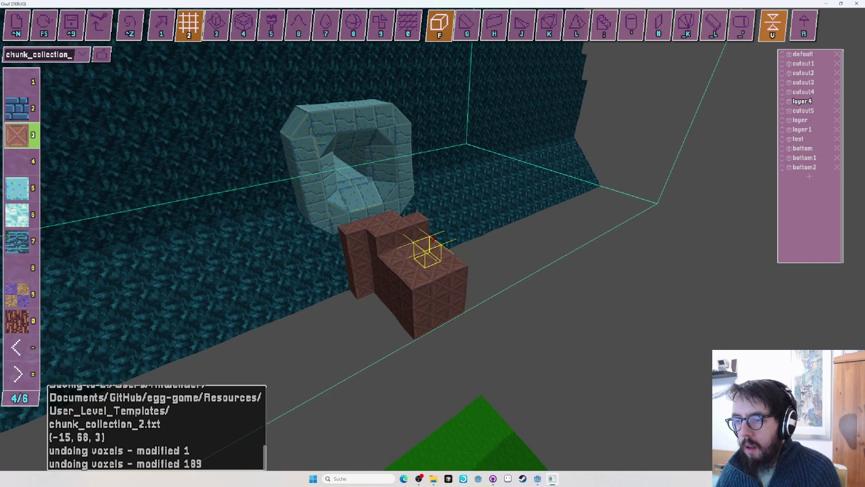
key("w")
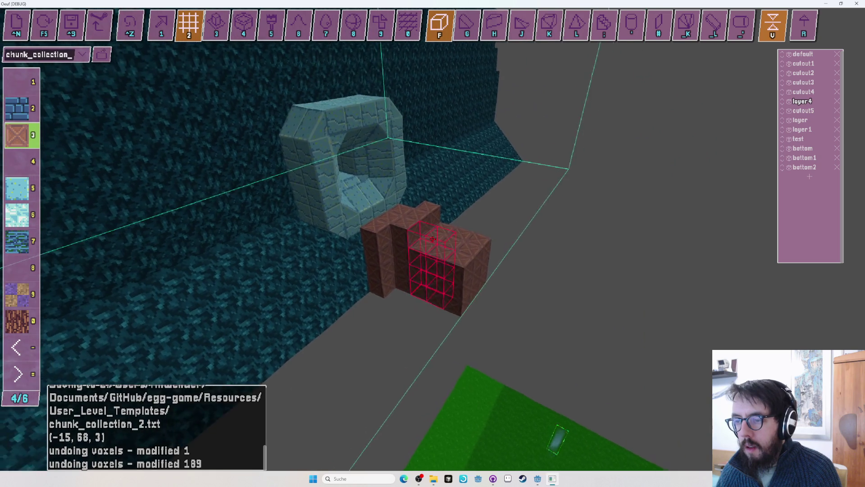
key("w")
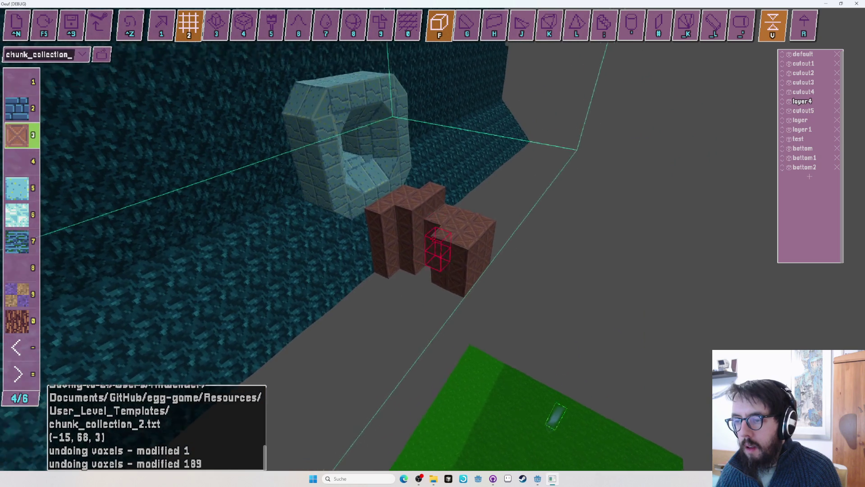
key("w")
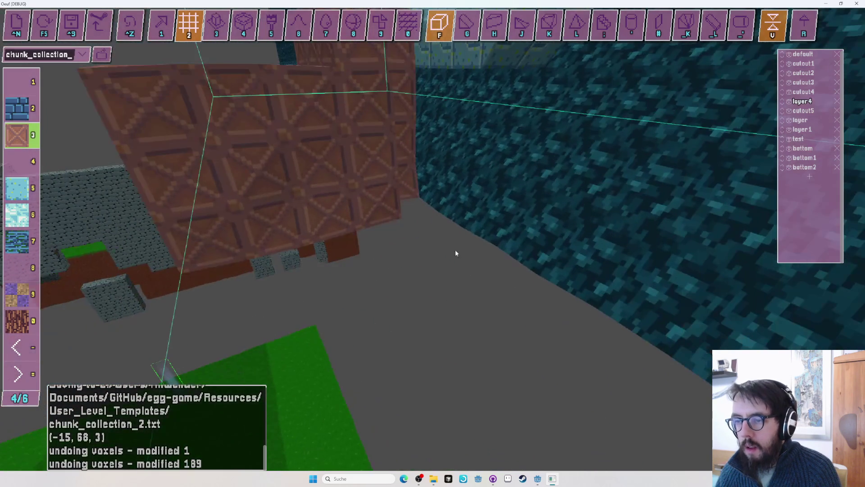
key("s")
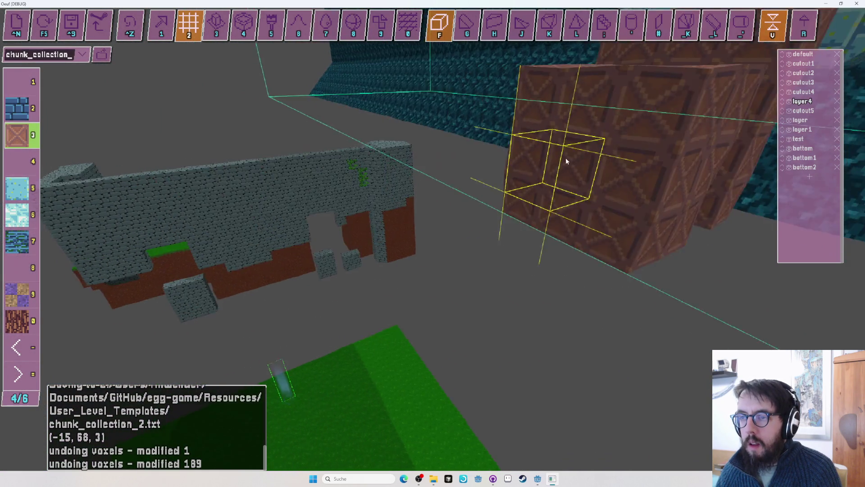
key("w")
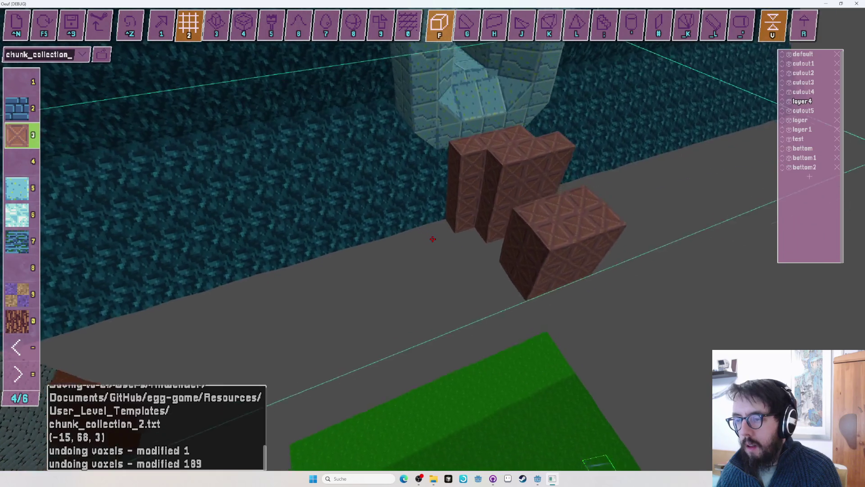
key("w")
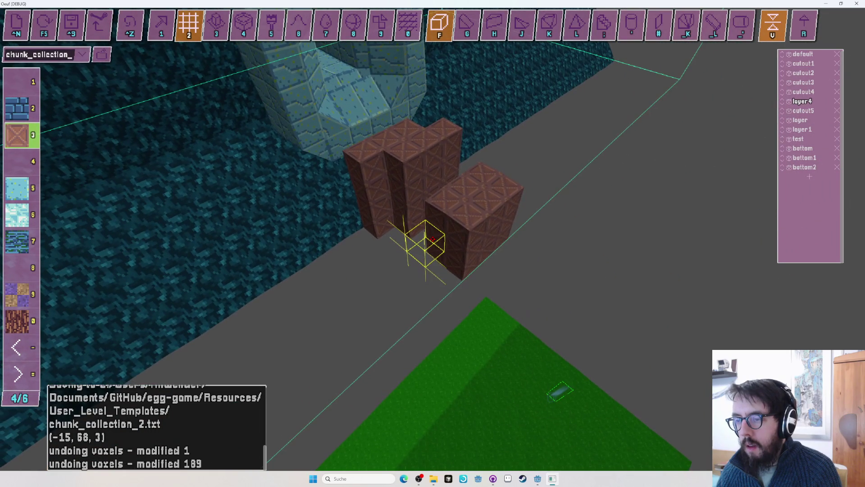
left_click_drag(433, 239, 433, 239)
Fly the camera around the crate group and grass floor to check the layout
key("s")
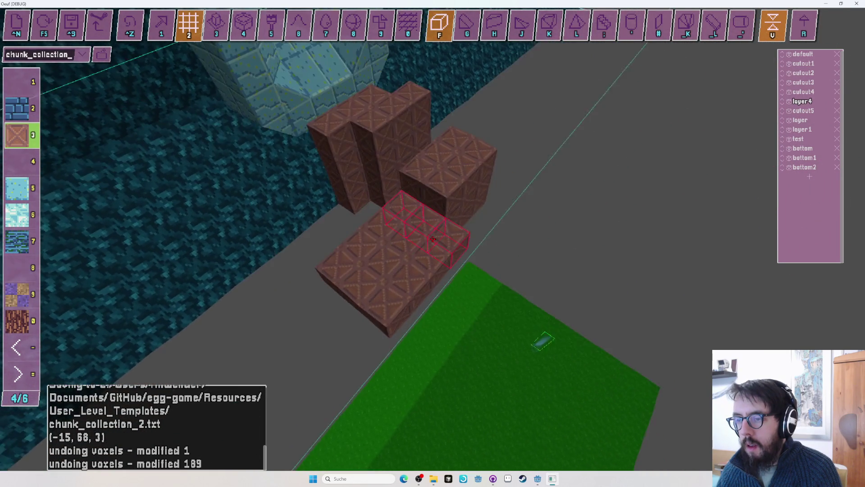
key("s")
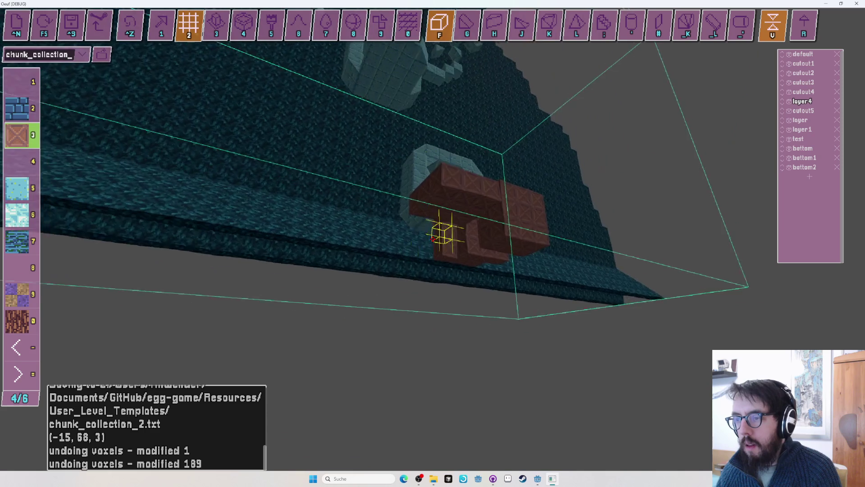
left_click_drag(433, 239, 433, 239)
key("w")
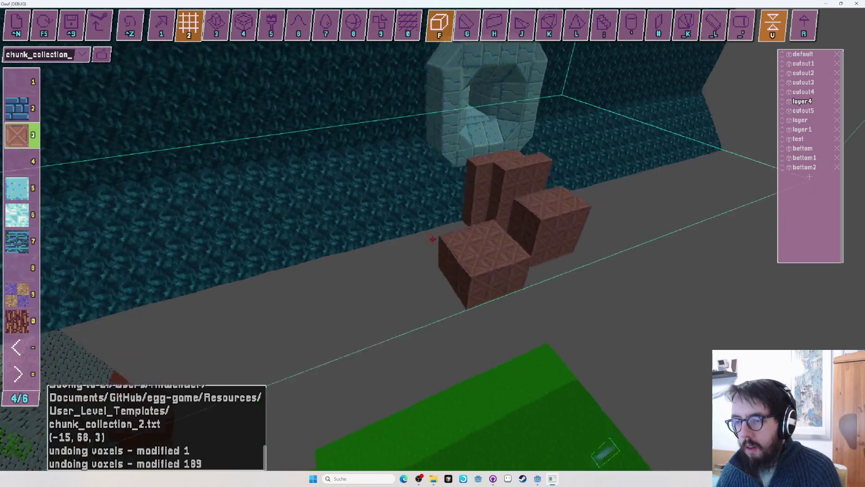
key("w")
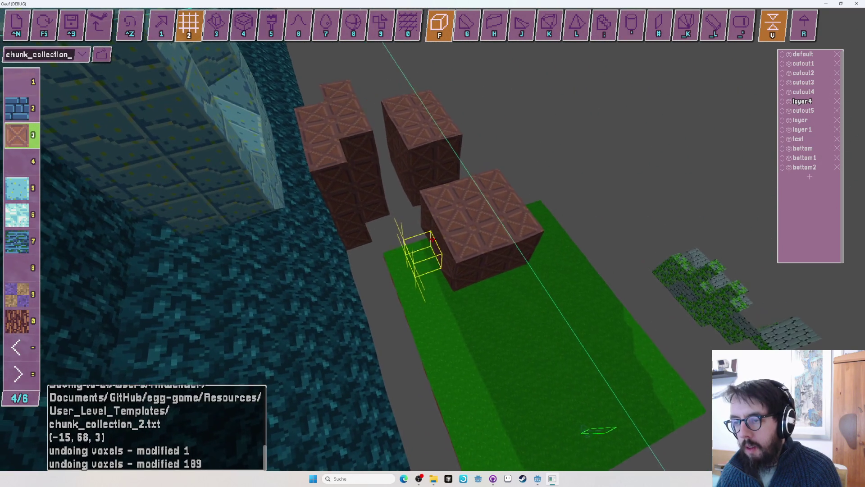
key("w")
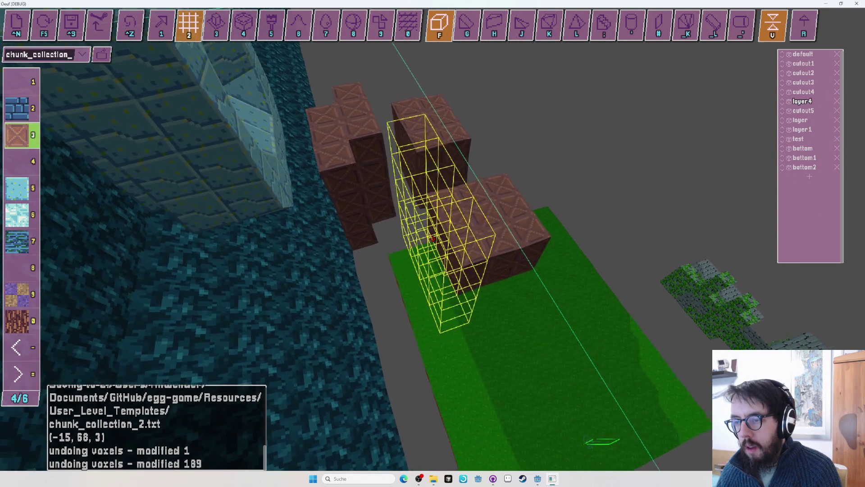
key("w")
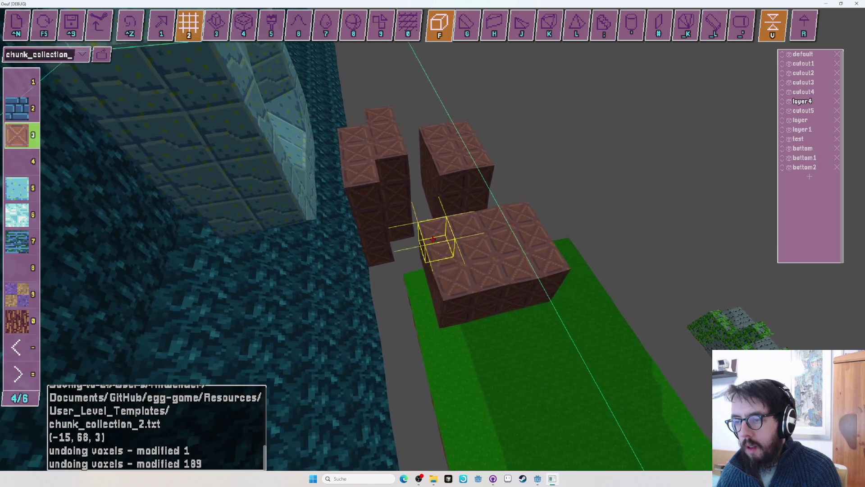
key("w")
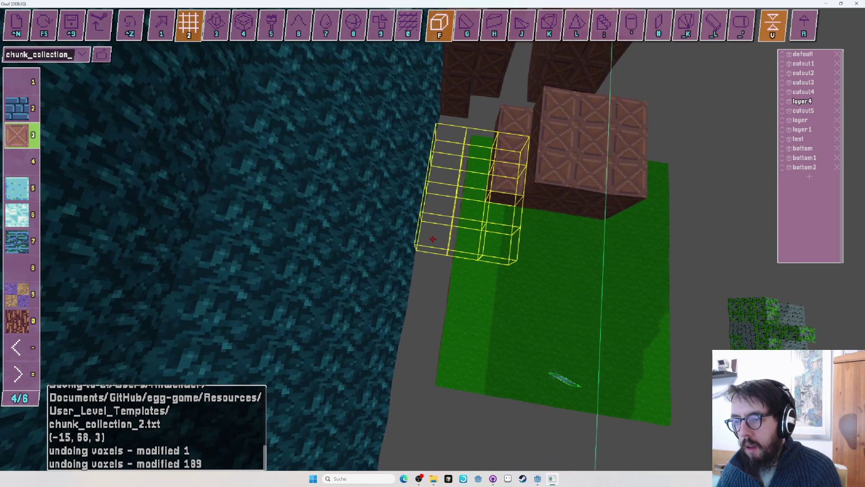
key("s")
key("a")
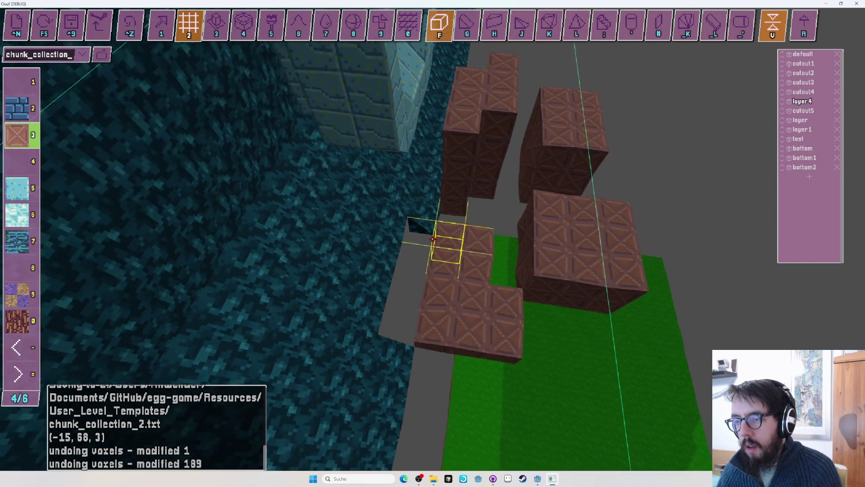
key("d")
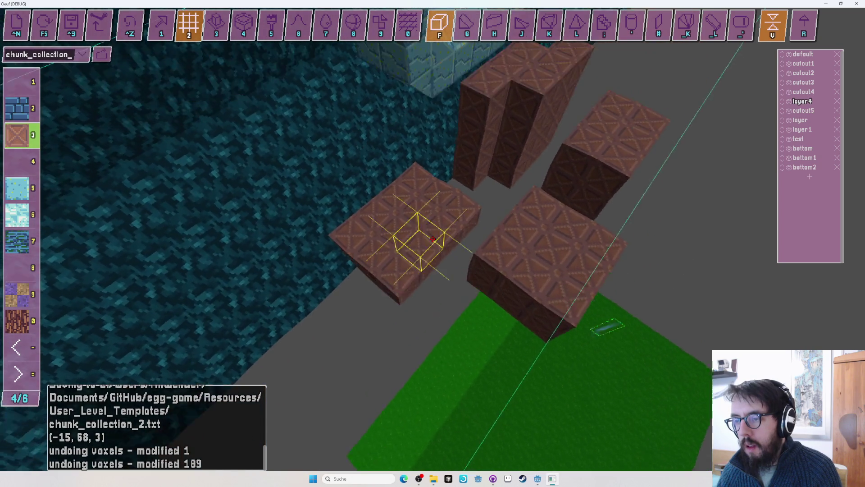
Switch to the grass palette page and fill a box region of the chunk floor with grass
key("u")
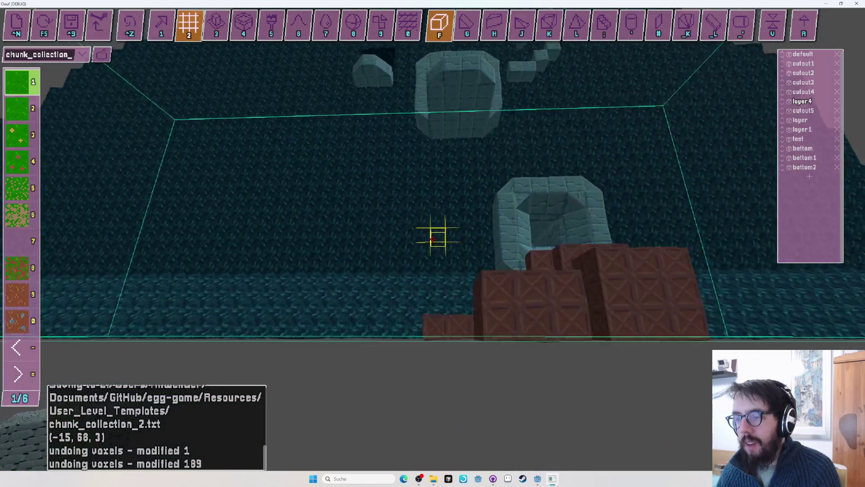
key("Down")
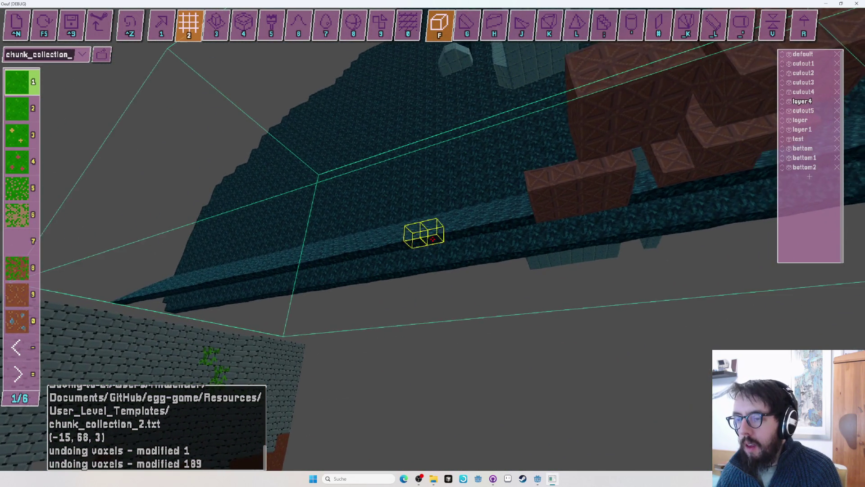
key("Up")
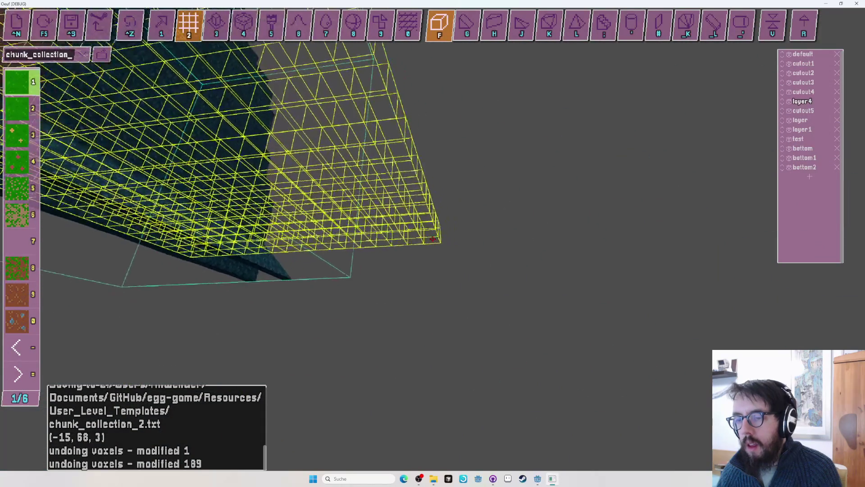
key("Escape")
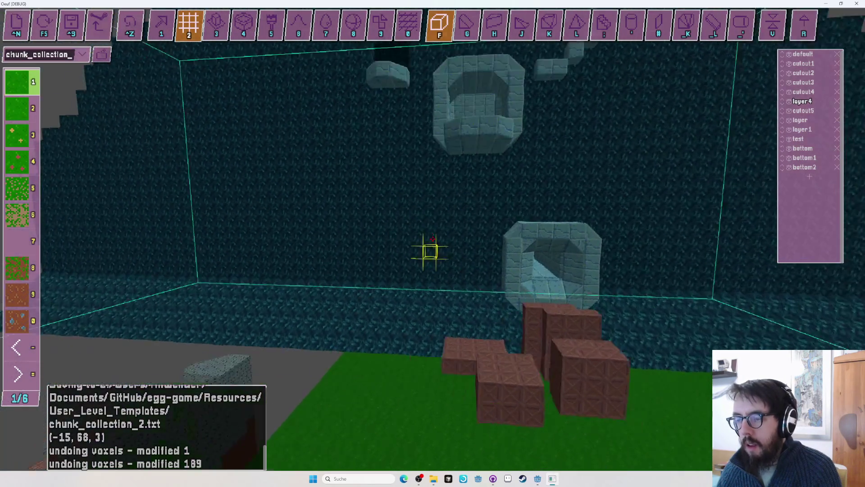
Cover the remaining bare floor strip with grass and save chunk_collection_2.txt
key("w")
key("w")
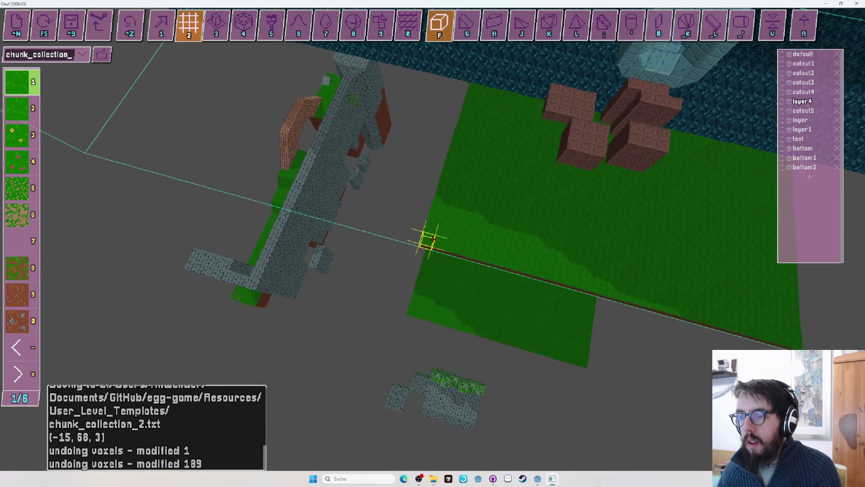
left_click(430, 239)
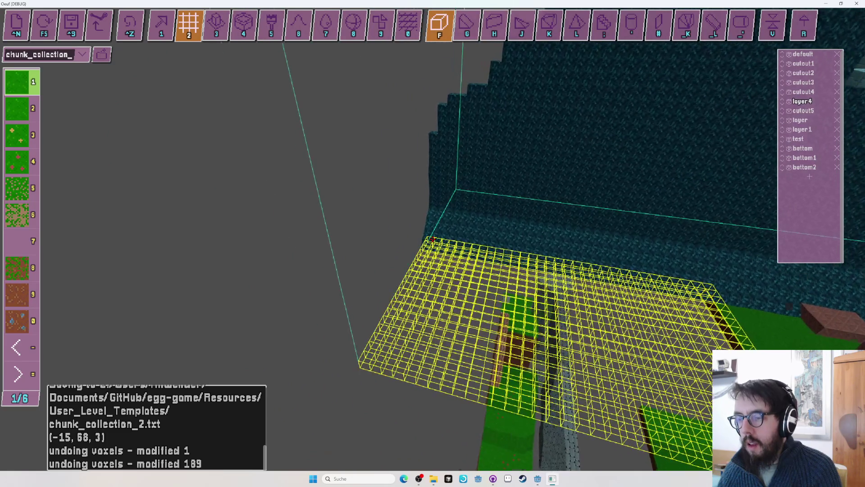
key("s")
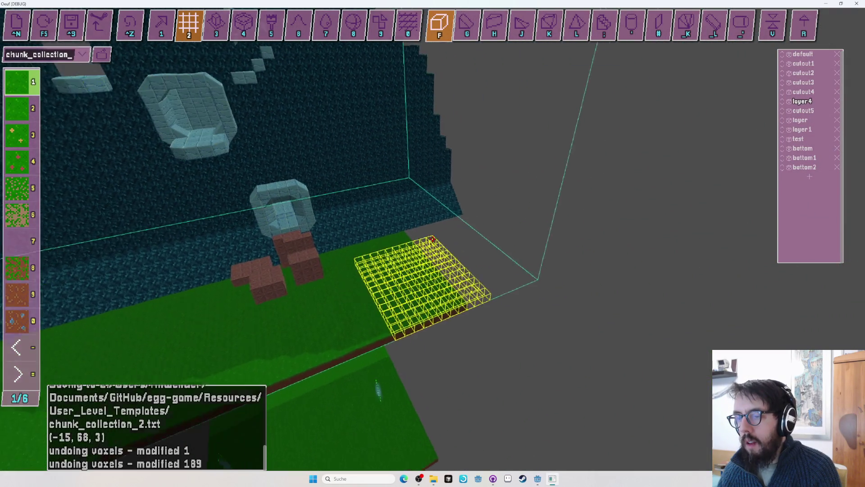
key("s")
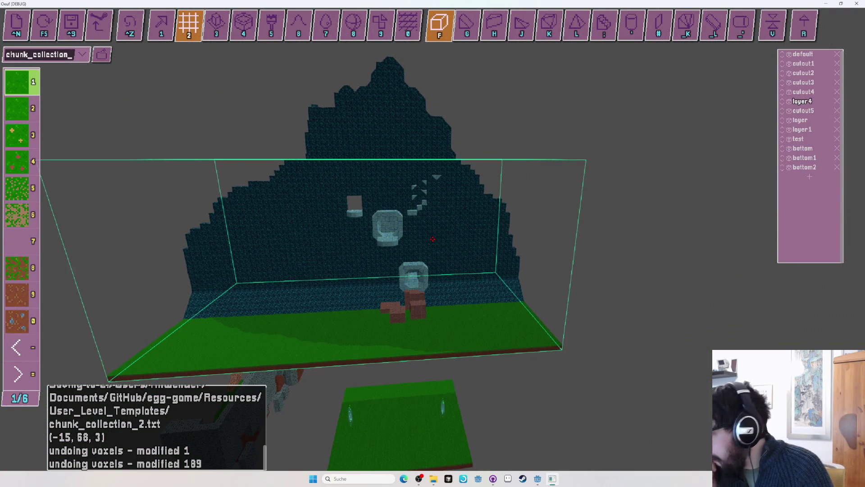
key("s")
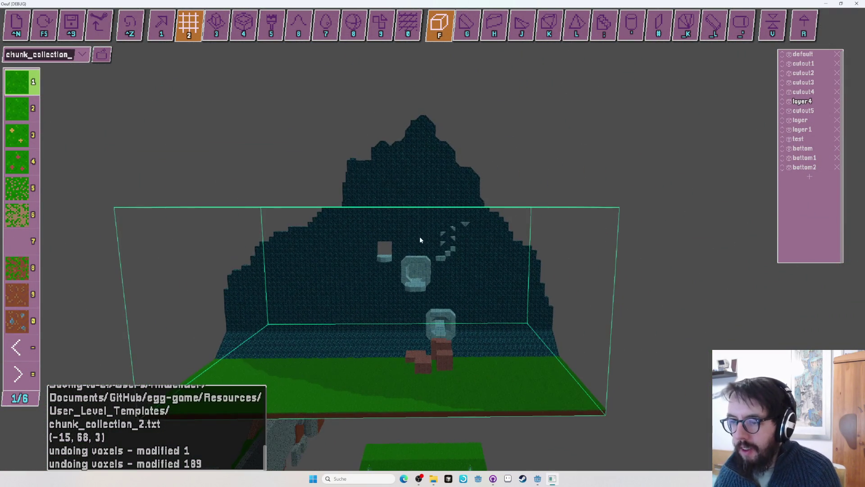
key("ctrl+s")
Add a layer named 'mountain' and start a selection box on the grass platform
key("s")
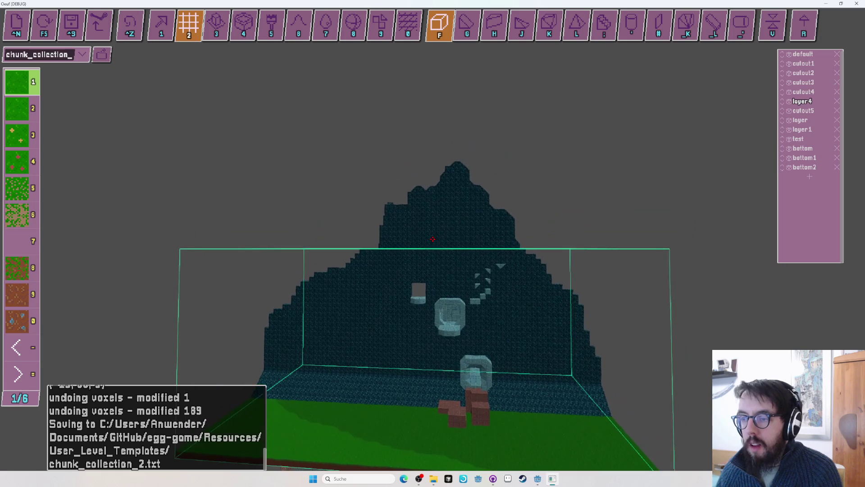
key("w")
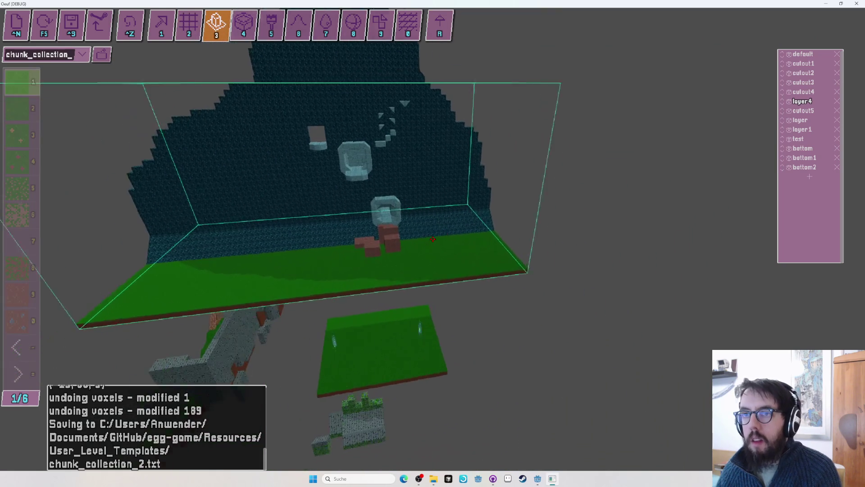
key("s")
type("mountain")
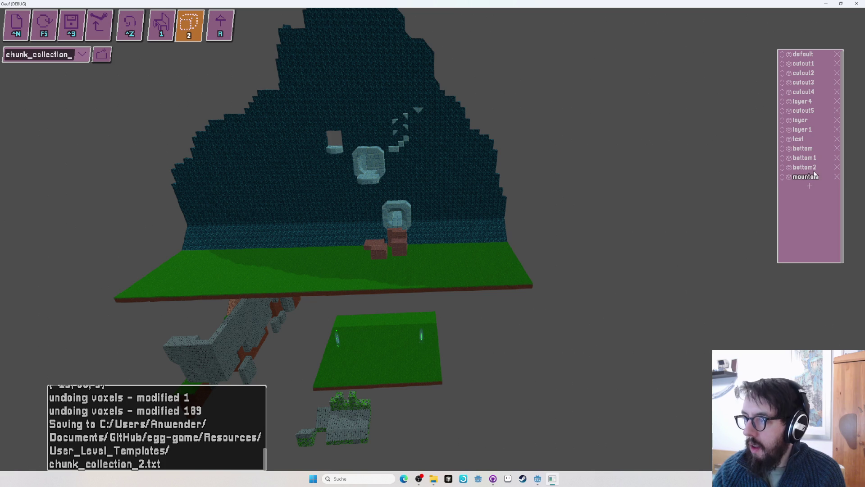
key("w")
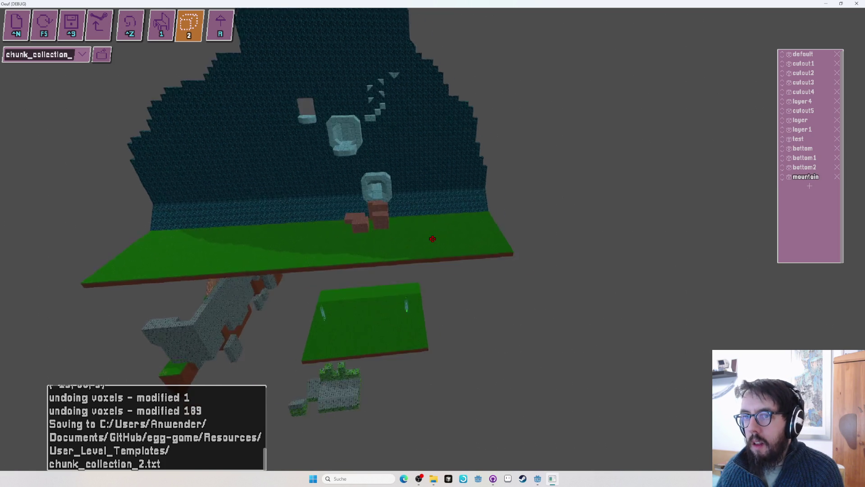
left_click(432, 239)
Enclose the dark mountain wall in the selection box, then save chunk_collection_2.txt
key("w")
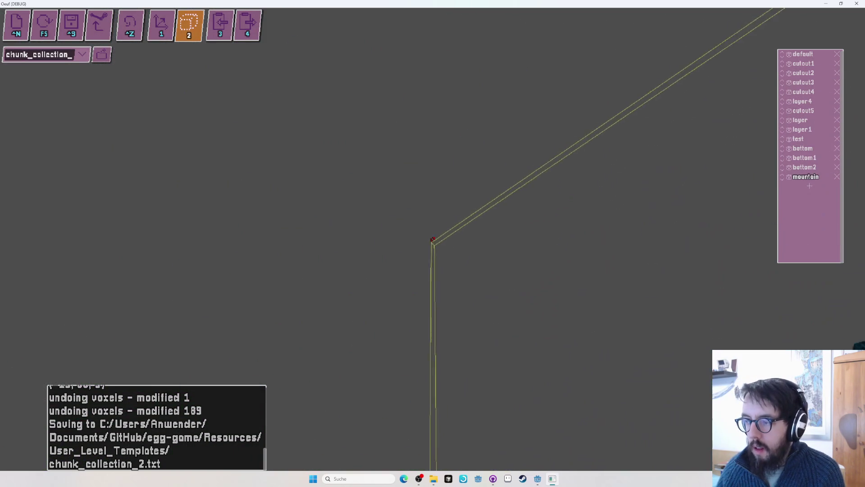
key("s")
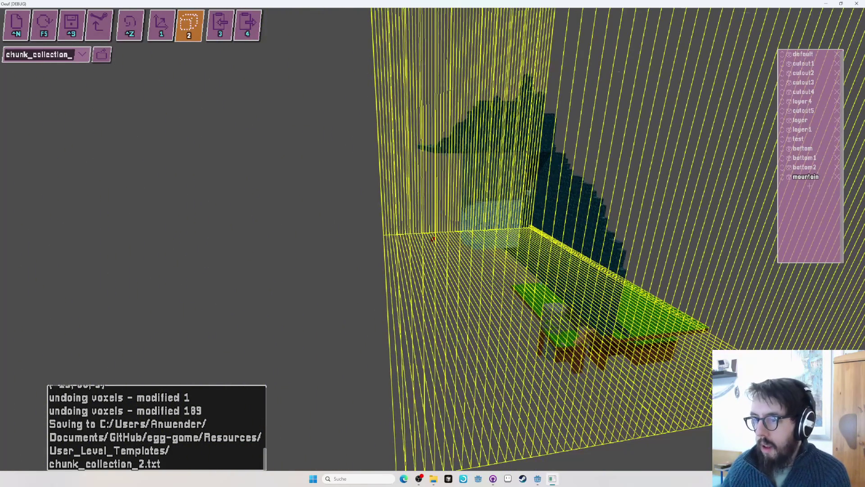
key("s")
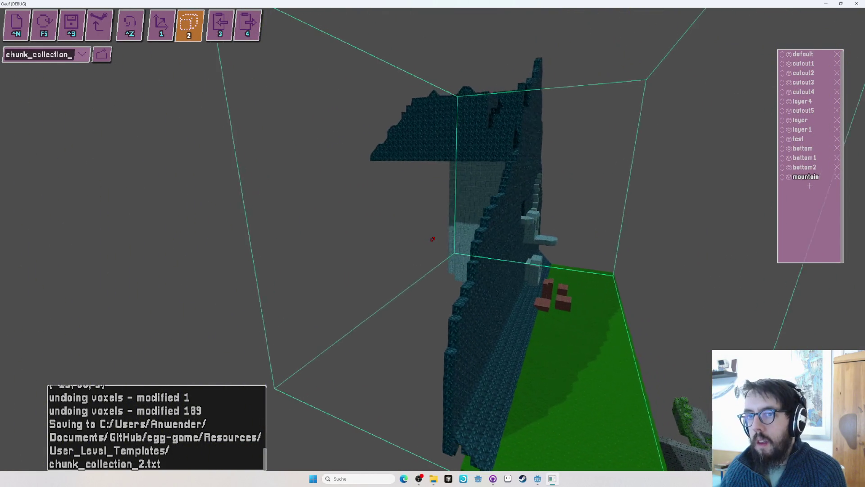
key("1")
key("ctrl+s")
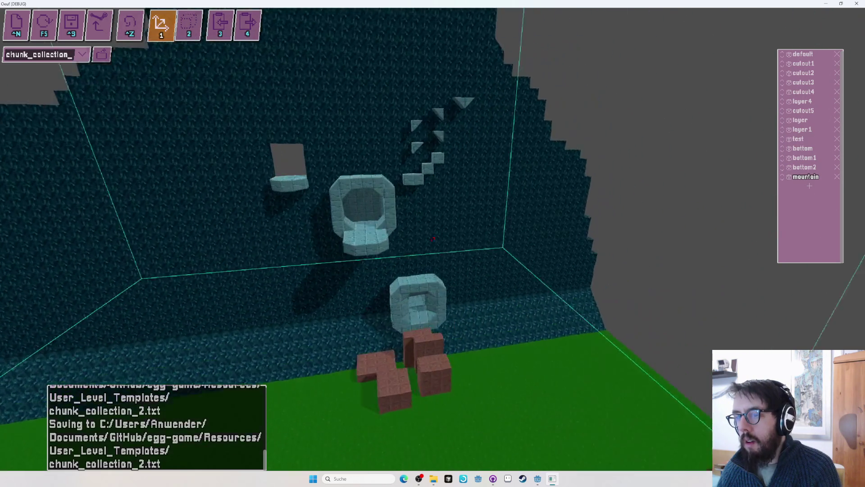
Undo the large mountain voxel edit and return to navigation
key("ctrl+z")
key("2")
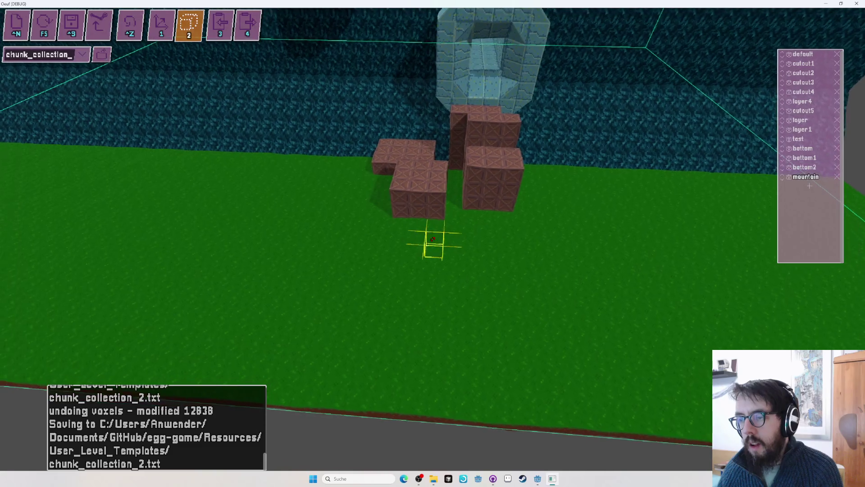
left_click_drag(433, 239, 432, 239)
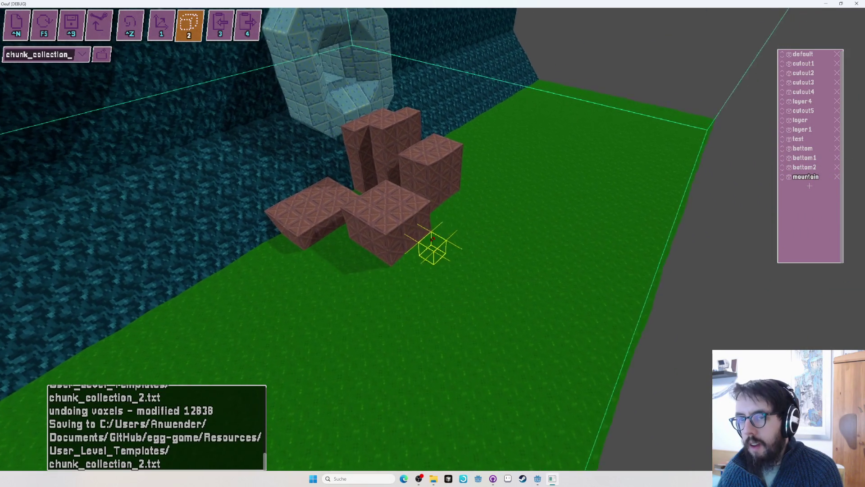
key("1")
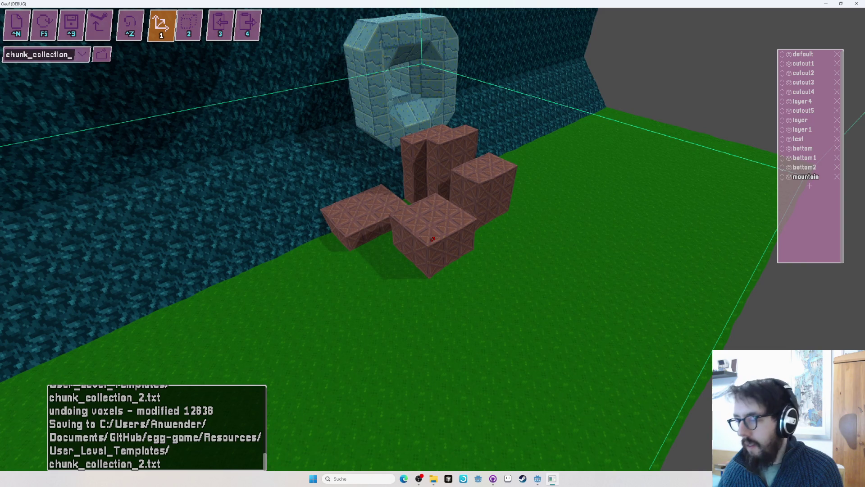
Undo the L-shaped brown piece, drag a flat crate slab in its place, and start play mode
key("2")
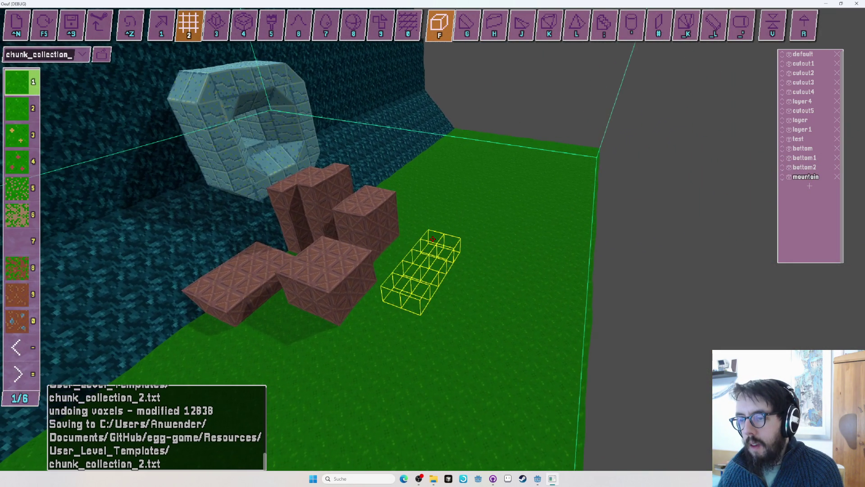
key("ctrl+z")
key("u")
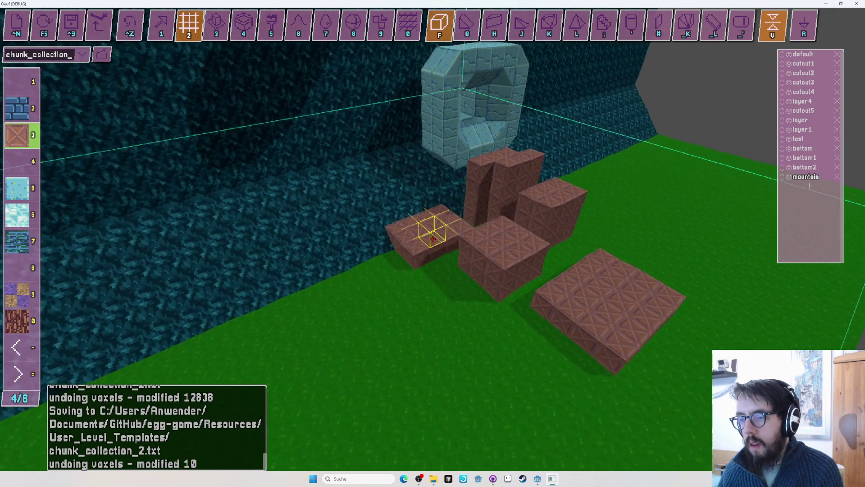
key("g")
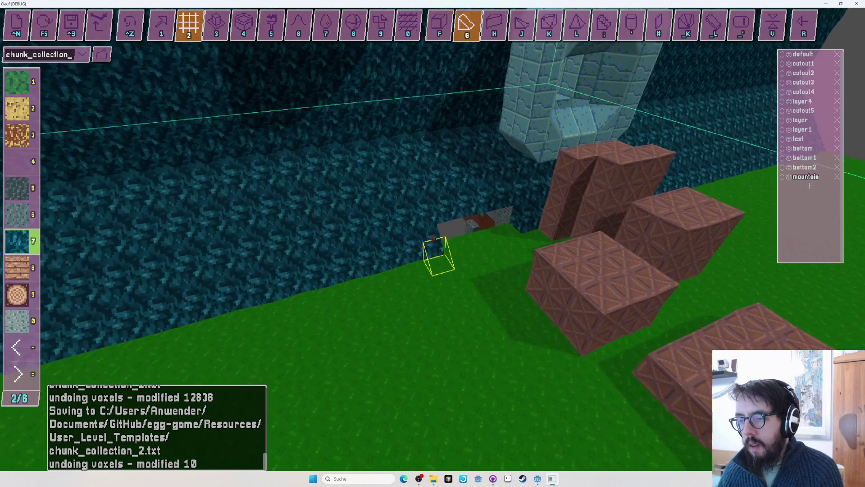
left_click_drag(433, 240, 432, 239)
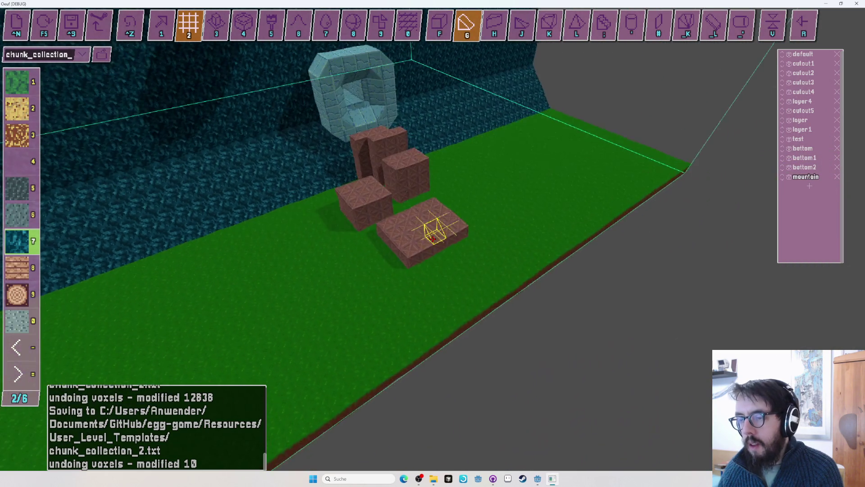
key("F5")
Roll the egg through the blue tunnel onto the red block, then return to the editor
key("w")
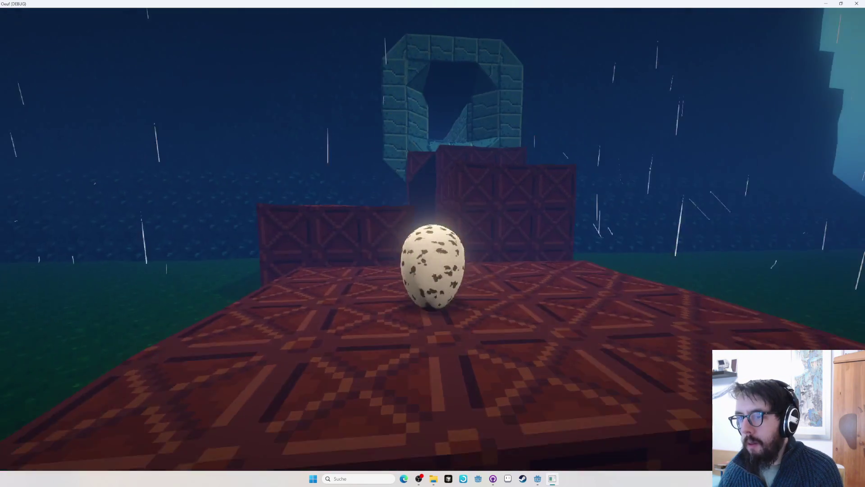
key("d")
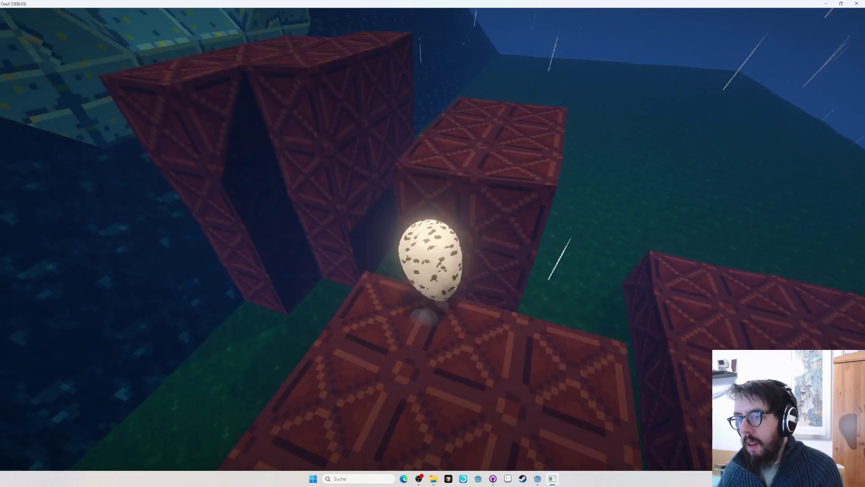
key("w")
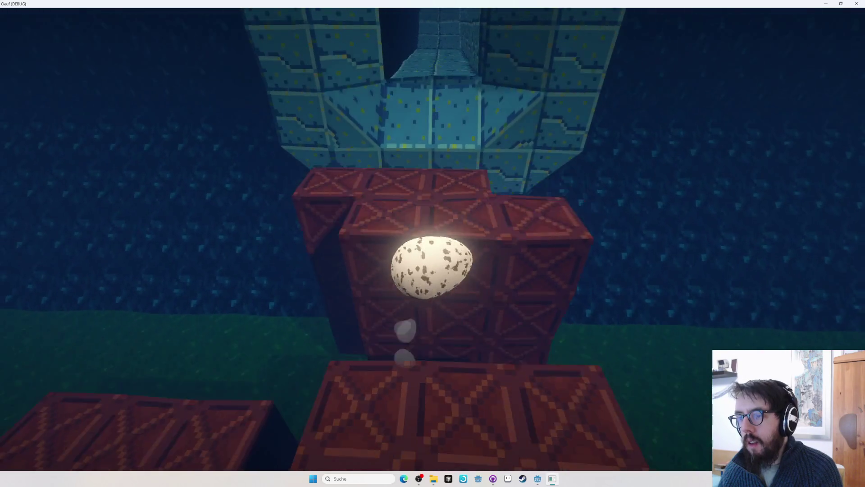
key("w")
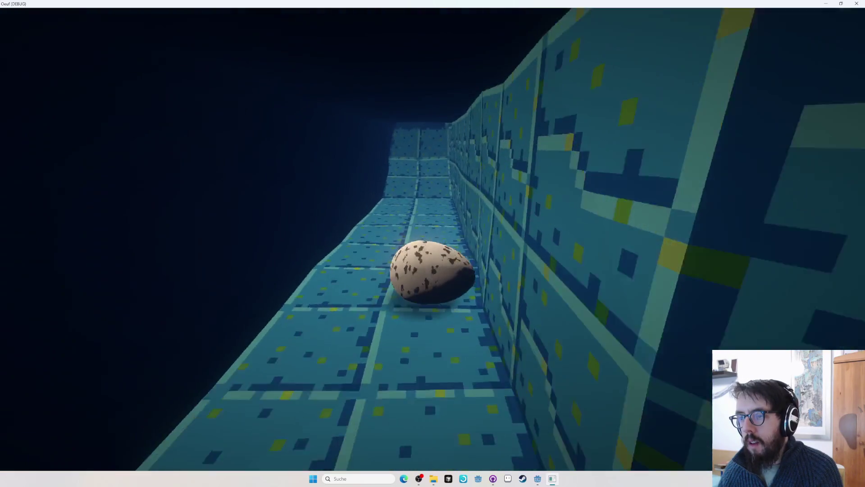
key("s")
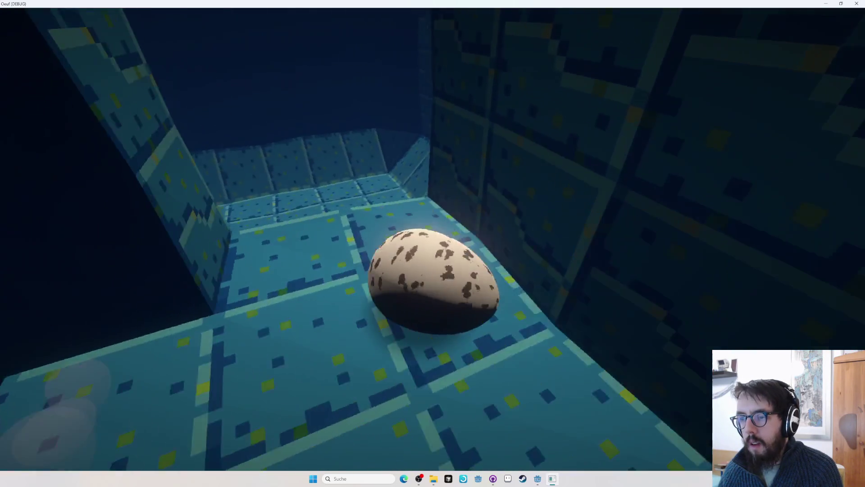
key("w")
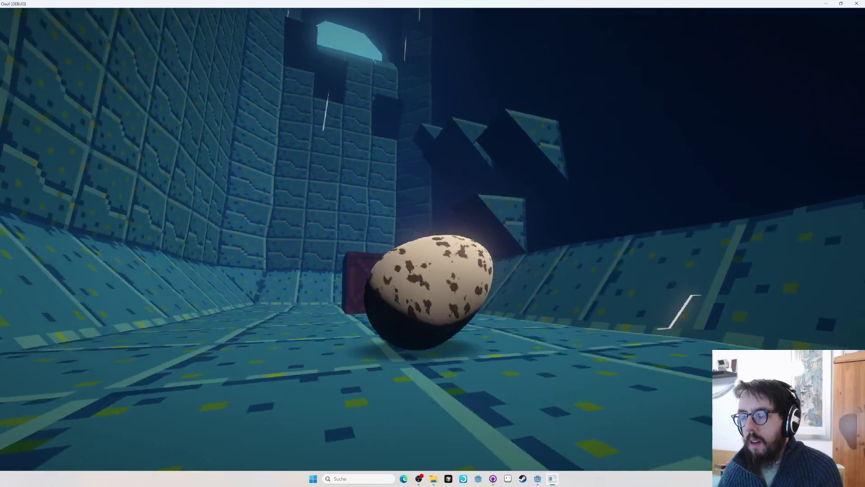
key("Tab")
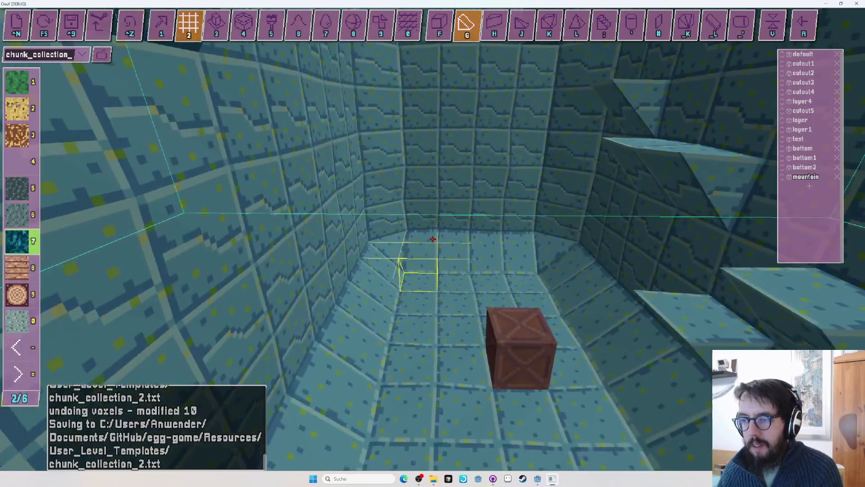
Pick light blue tile with wedge placement, log block coordinates, and play-test the tower climb
key("f")
key("u")
key("equal")
key("equal")
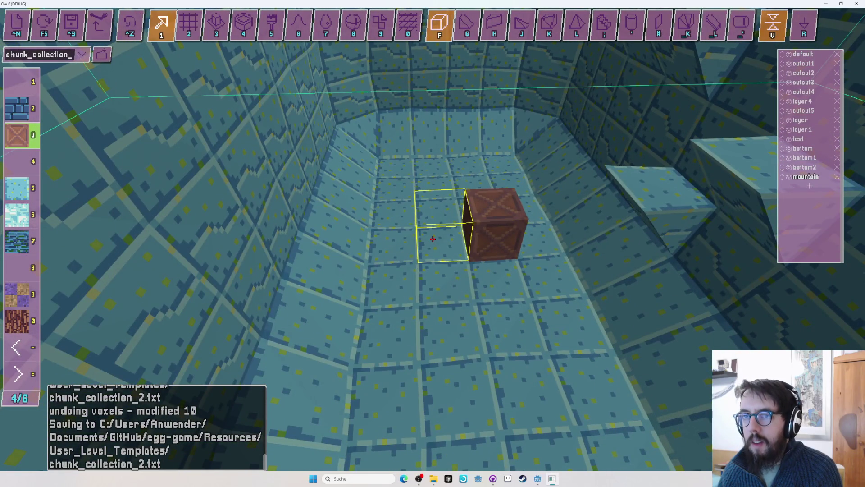
key("g")
key("5")
key("w")
key("s")
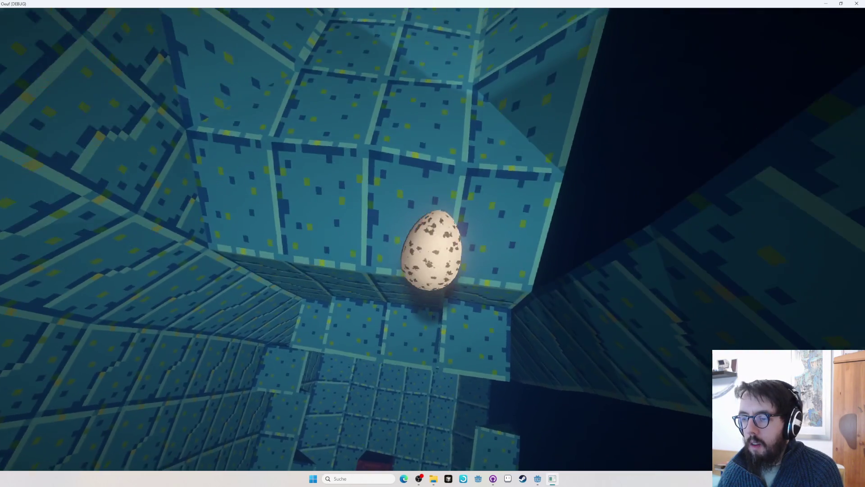
key("Tab")
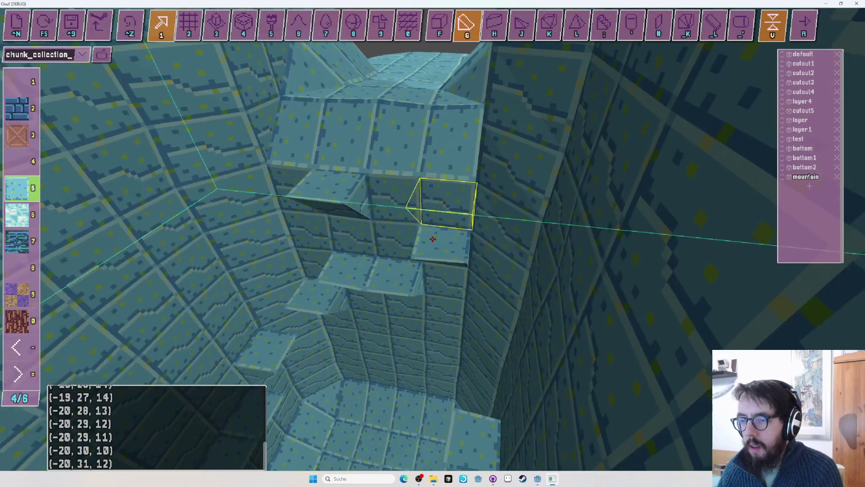
Inspect the tower ledges and block wall, then save chunk_collection_2.txt
key("Tab")
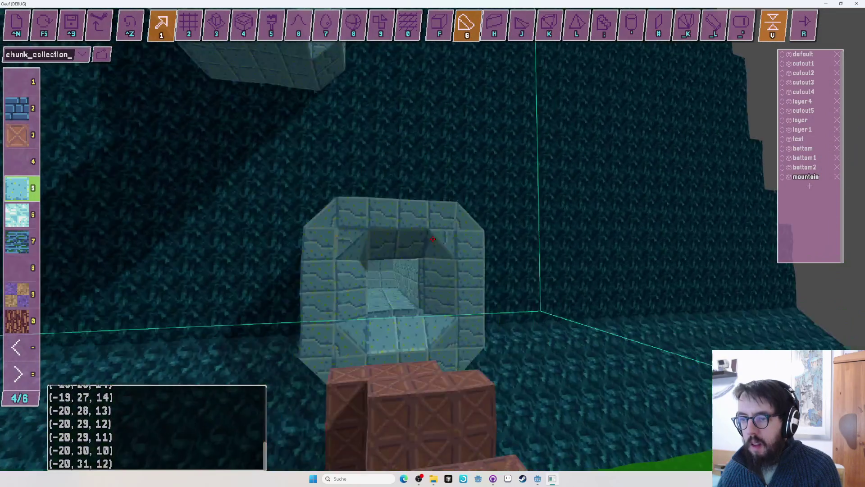
key("w")
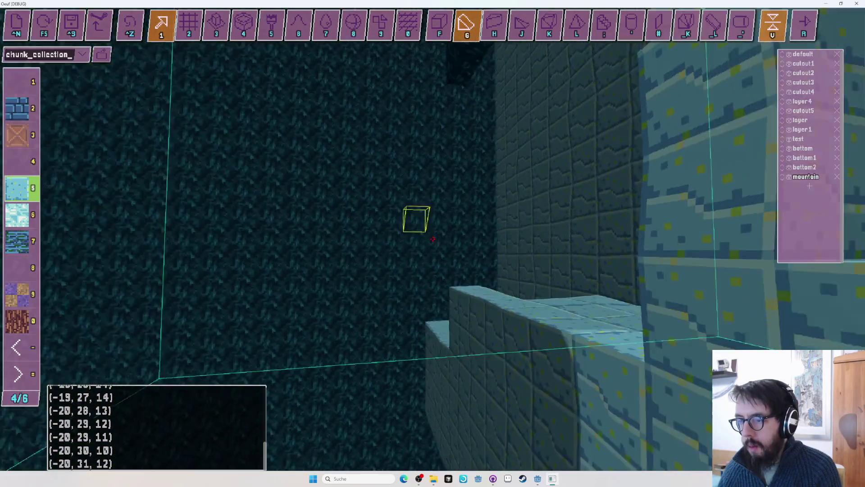
key("w")
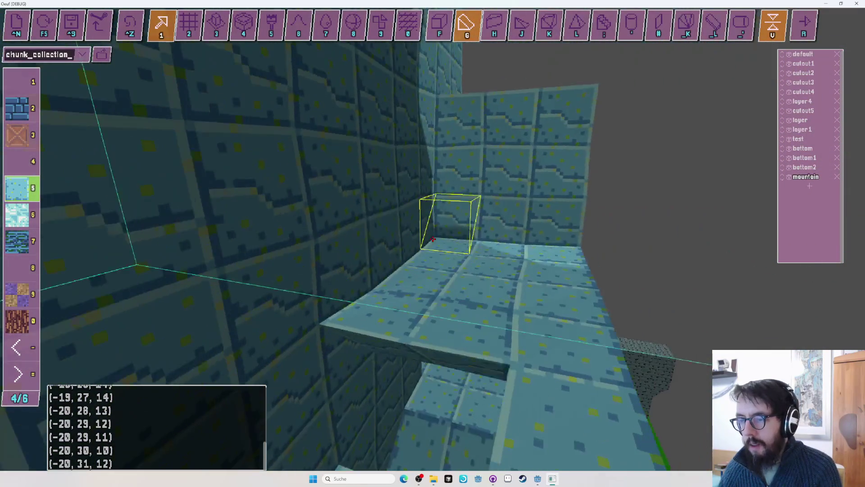
key("s")
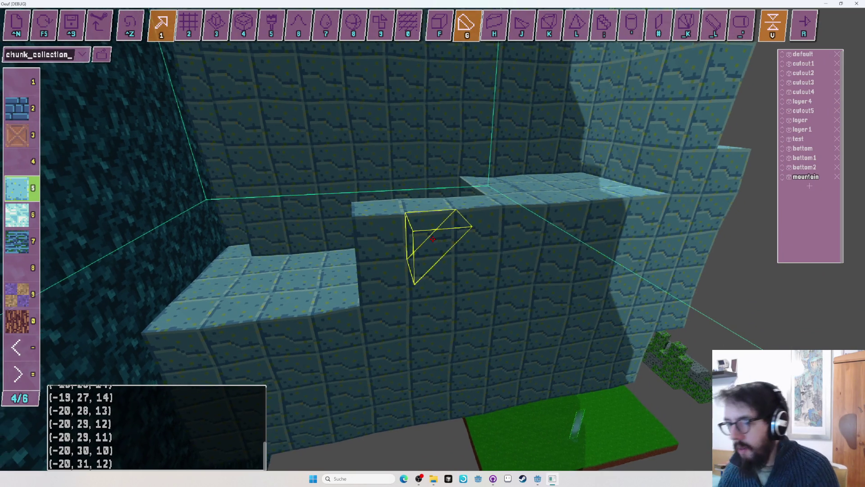
key("s")
key("ctrl+s")
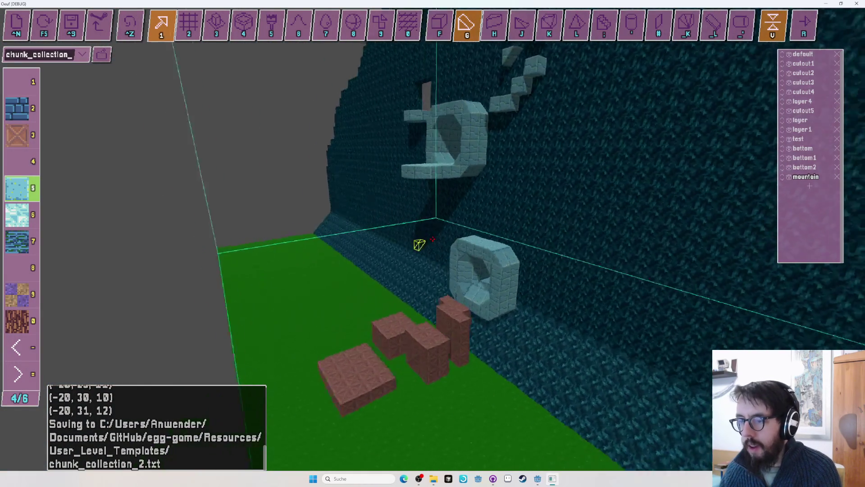
Fly up to the rounded blue structures and tall tiled wall with grid placement selected
key("w")
key("w")
key("w")
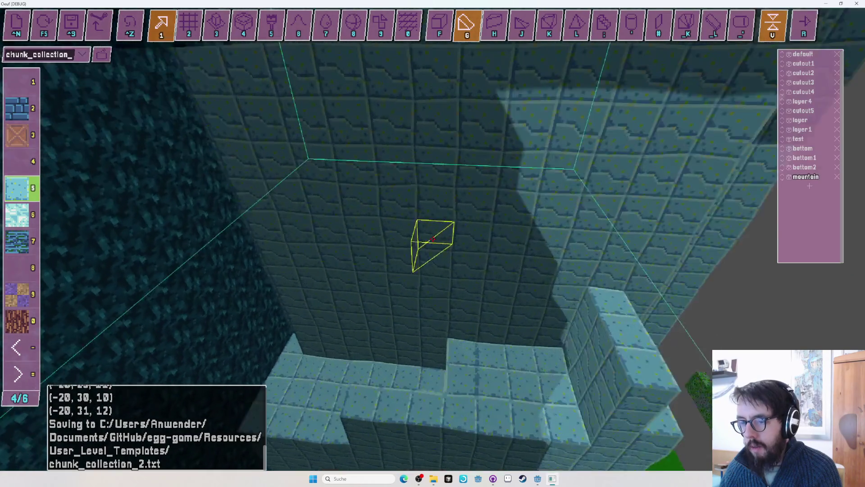
key("w")
key("w")
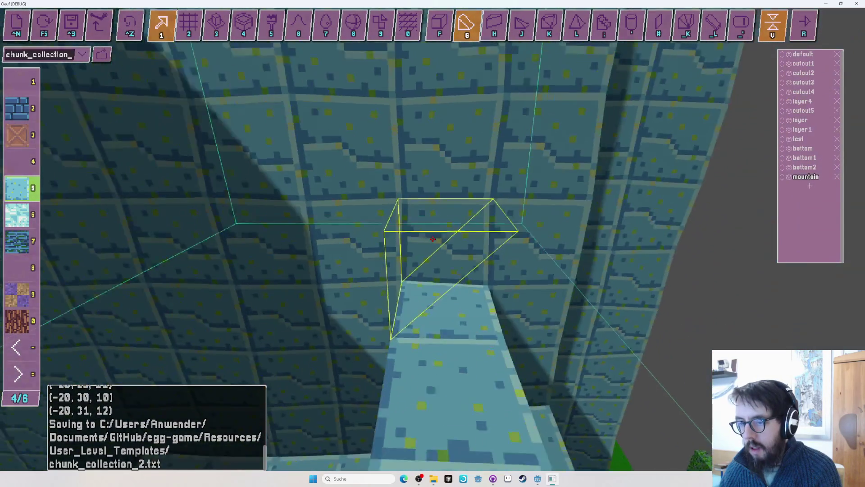
key("2")
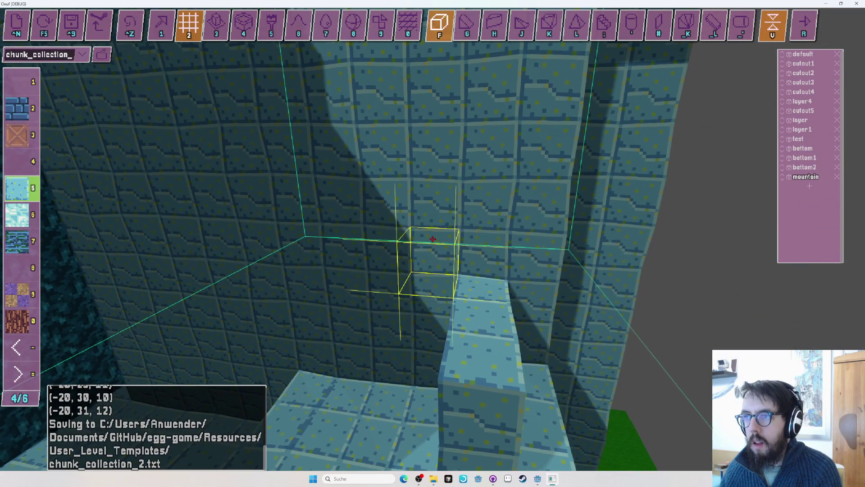
Fly into the shaft facing the tiled wall and undo the last 3-voxel edit
left_click(433, 239)
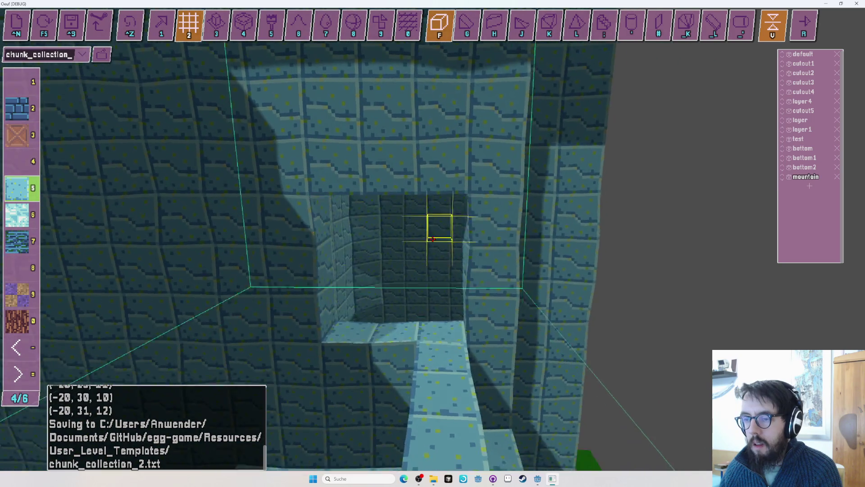
key("w")
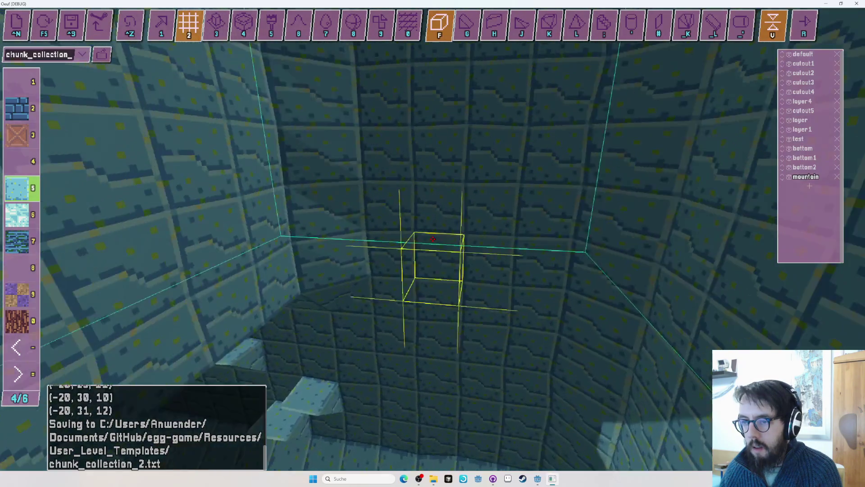
key("s")
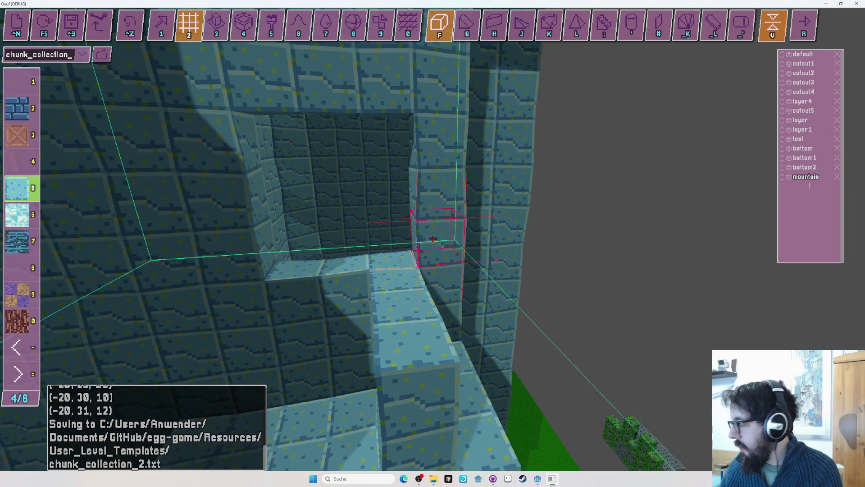
key("w")
key("ctrl+z")
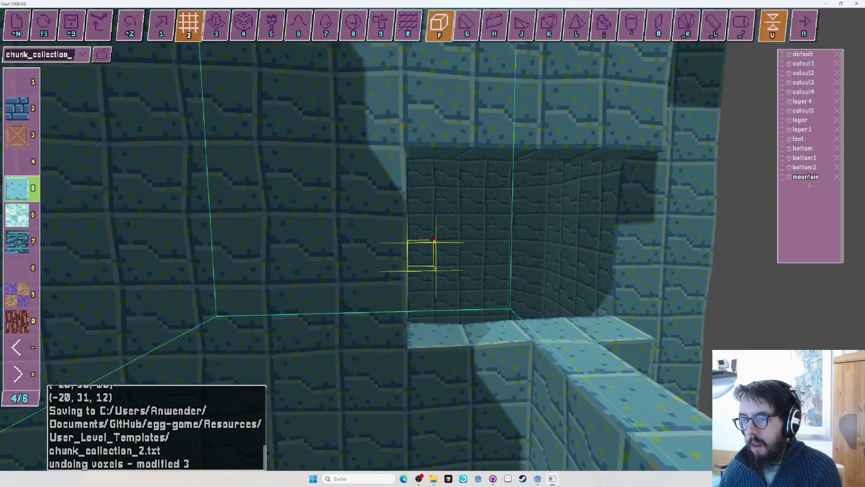
Undo the earlier 16-voxel edit and inspect the resulting square window opening
key("a")
key("w")
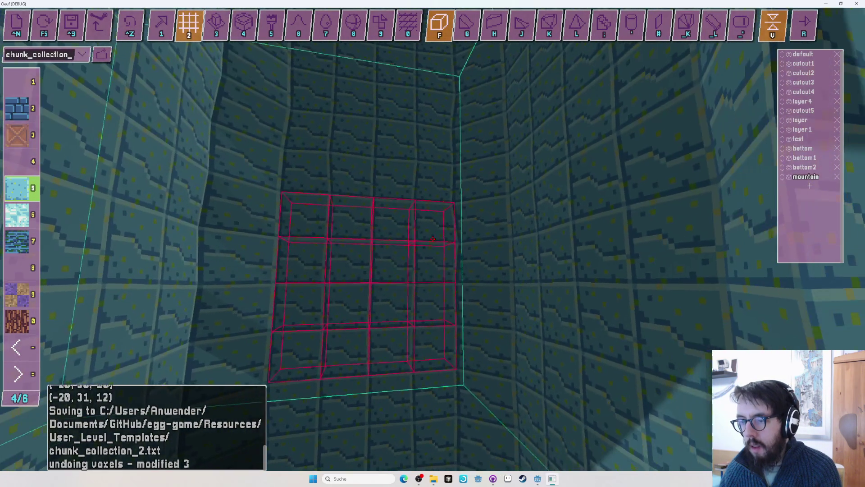
key("ctrl+z")
key("w")
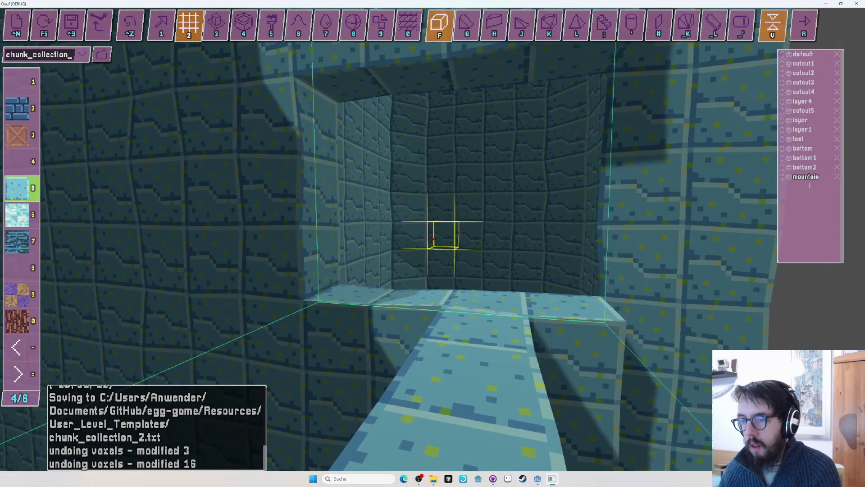
key("s")
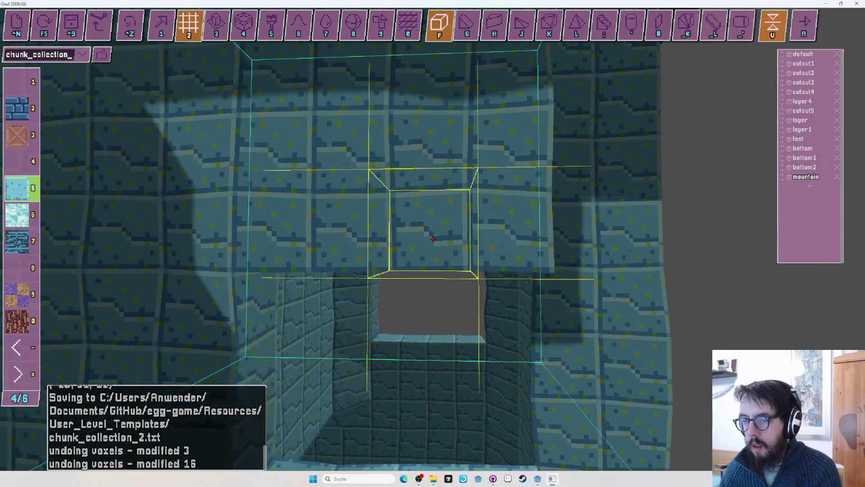
key("s")
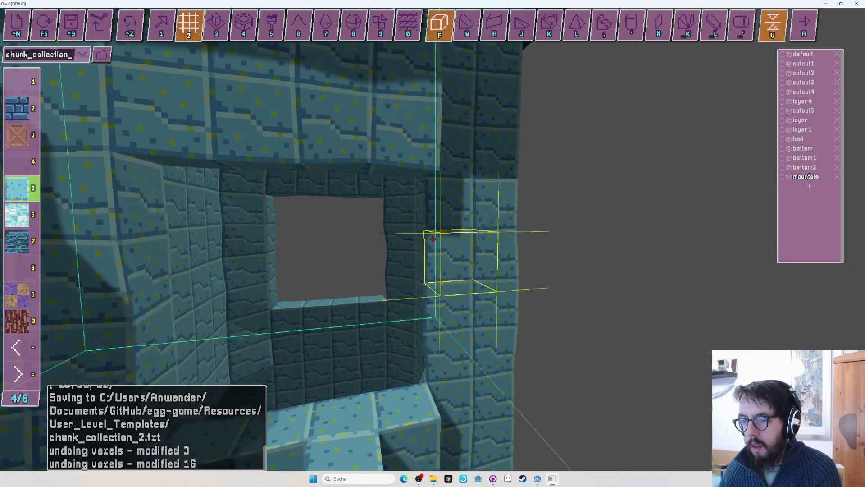
key("d")
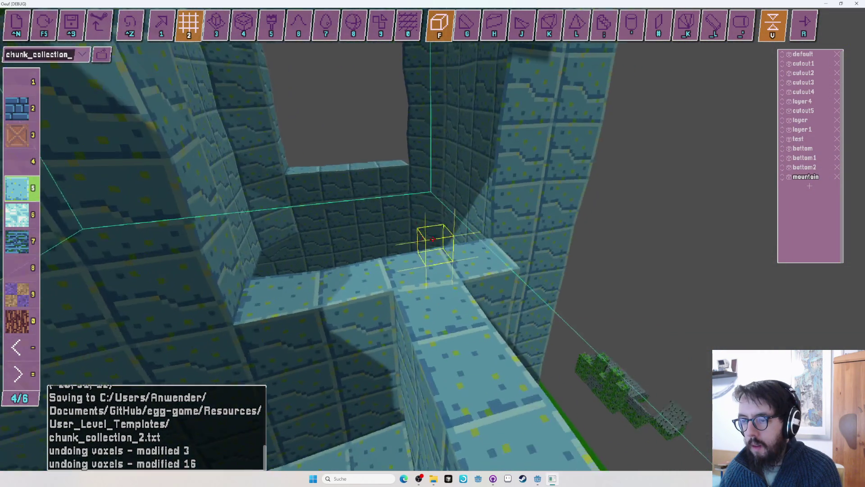
key("a")
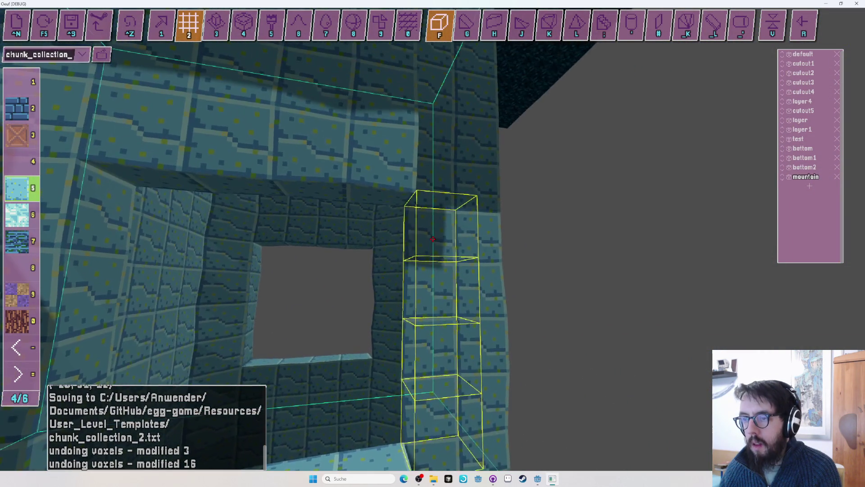
key("w")
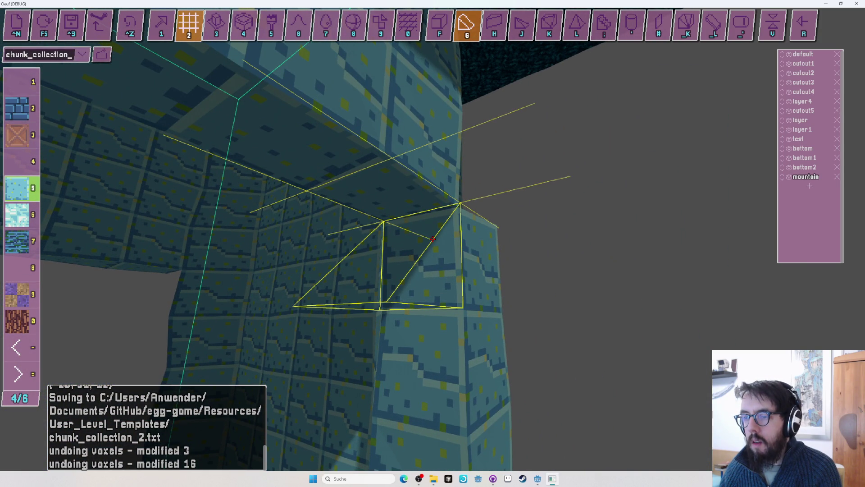
Mark corners for the first light blue tile wedge, switch to plain blocks, then undo a misplaced wedge
key("1")
key("s")
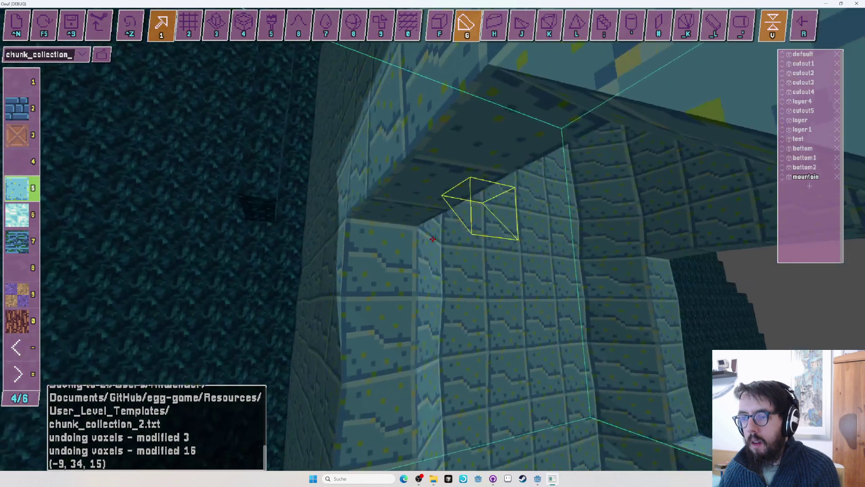
key("u")
key("r")
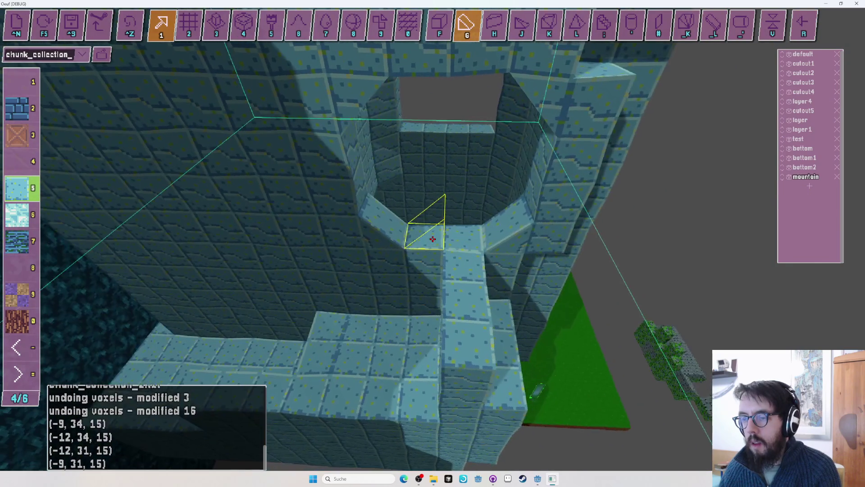
key("f")
key("2")
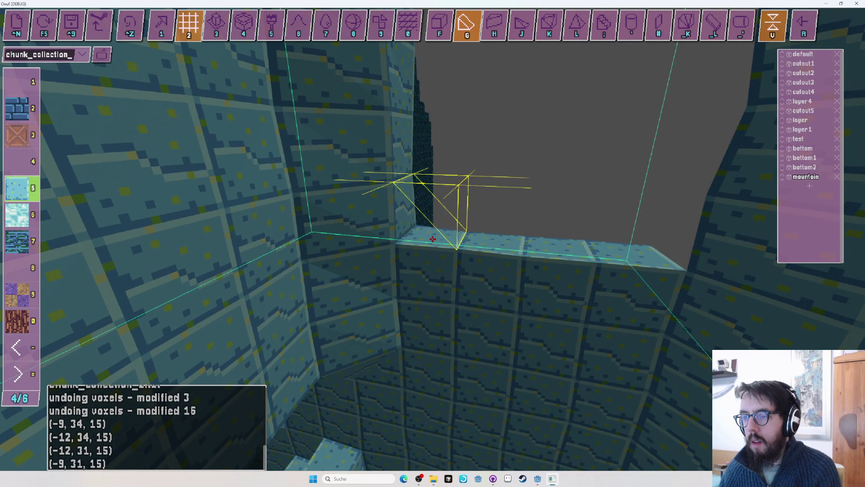
key("1")
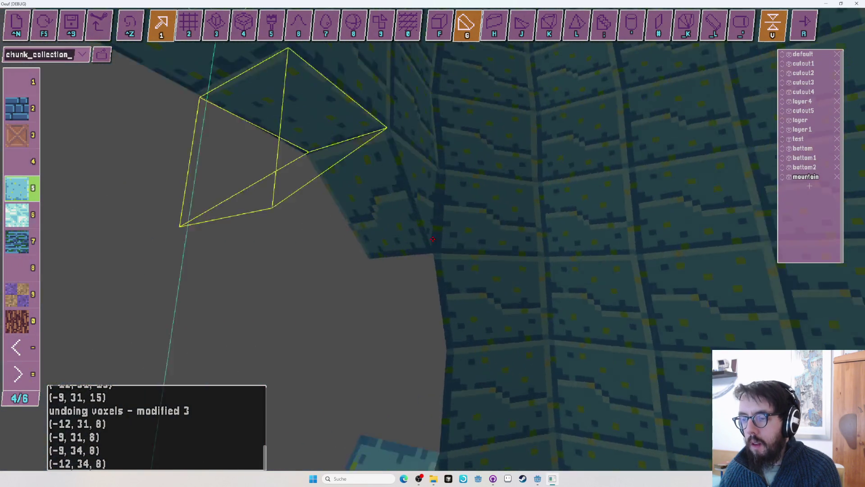
Build wedges from the lower level into a ramp up to the opening, then start a box selection
key("f")
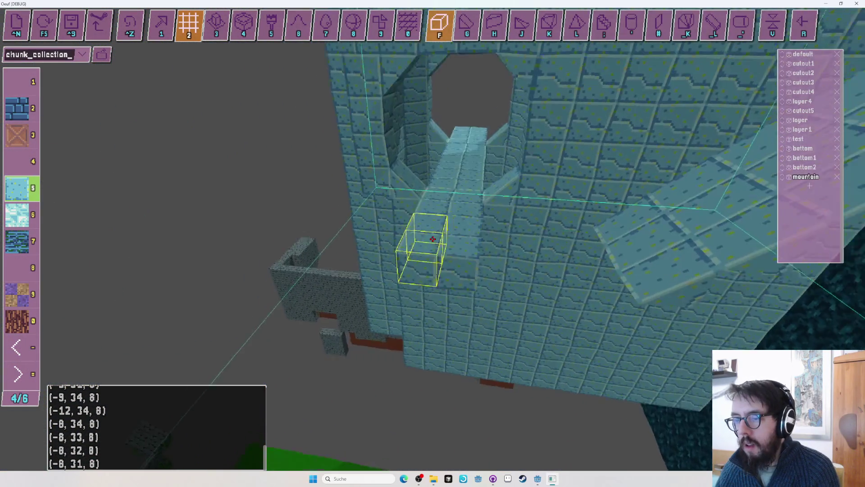
key("w")
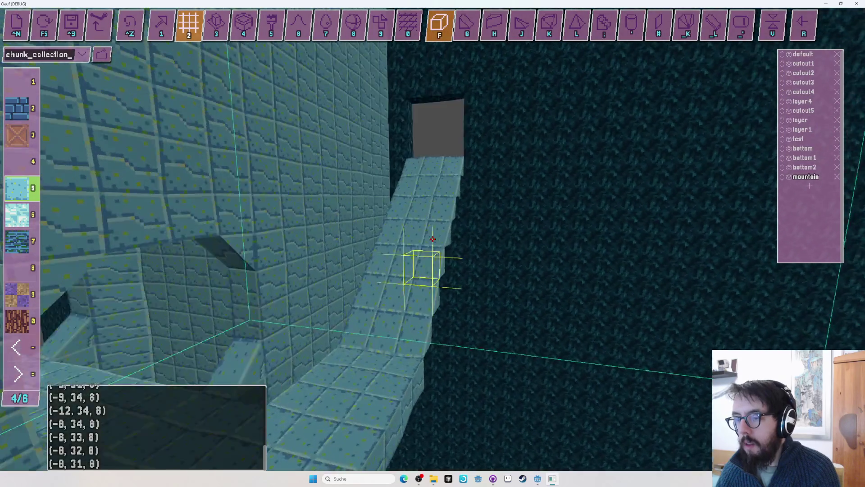
key("s")
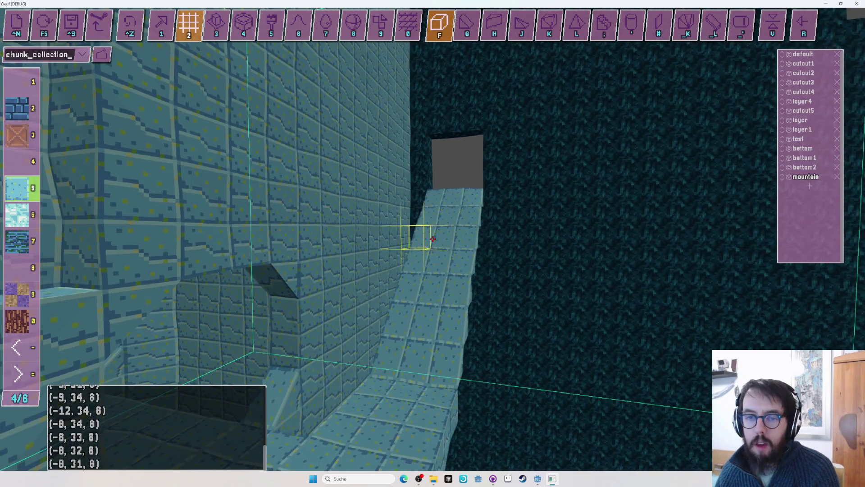
left_click(432, 239)
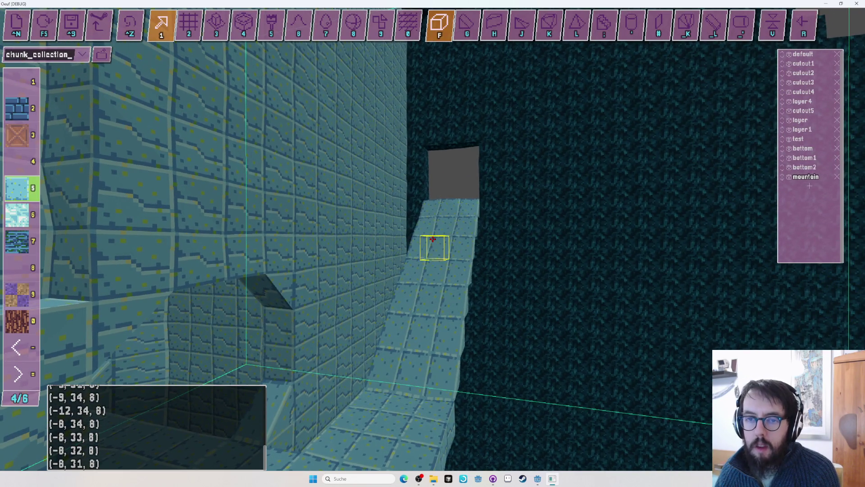
key("w")
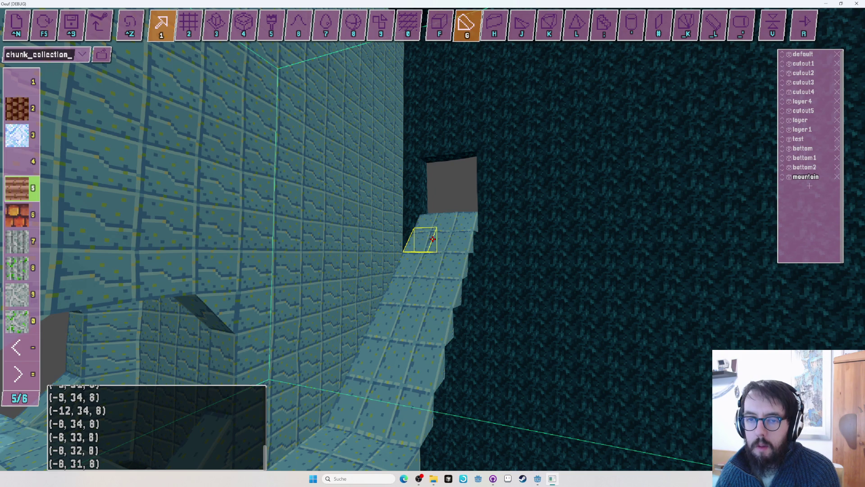
Paint each ramp voxel up to the tower opening with grey speckled stone, then check the whole tower
key("d")
key("a")
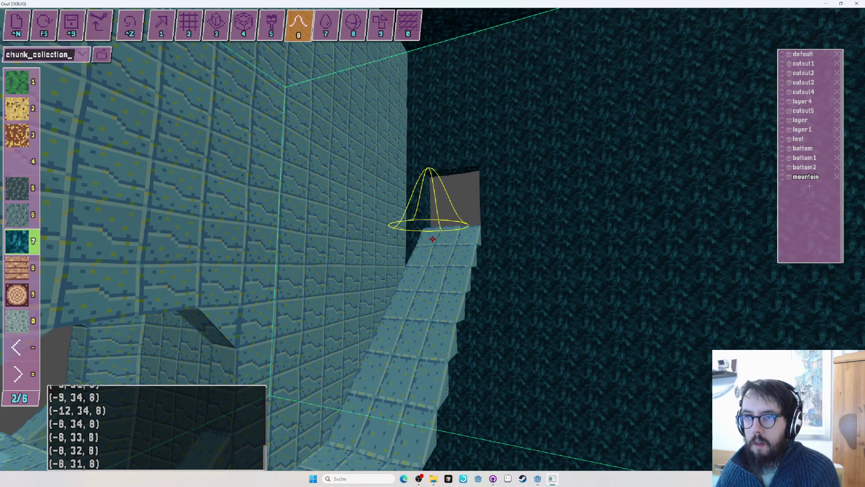
key("d")
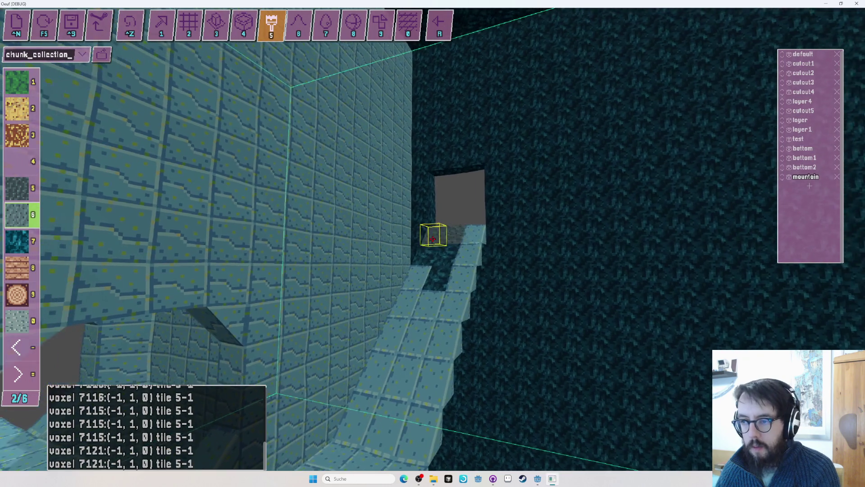
key("w")
key("w")
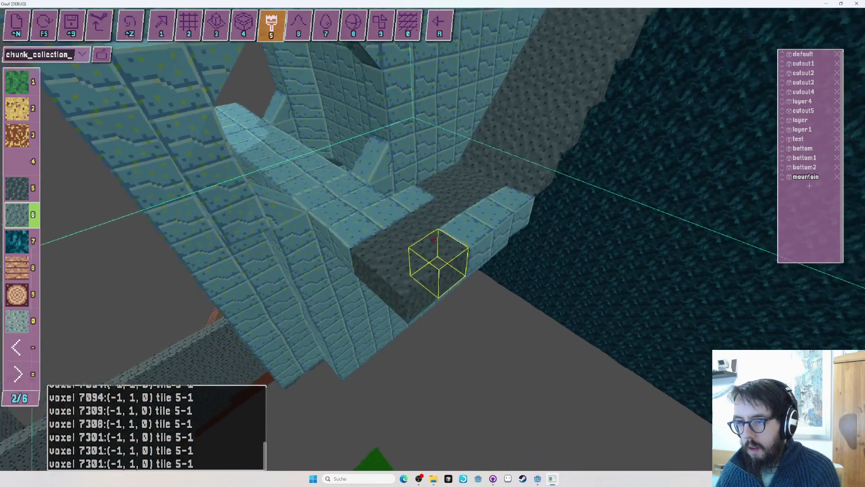
key("w")
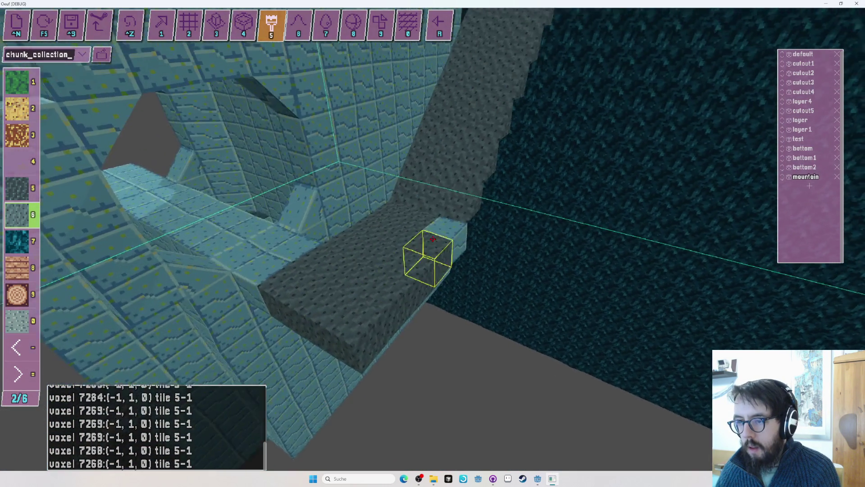
key("w")
key("w")
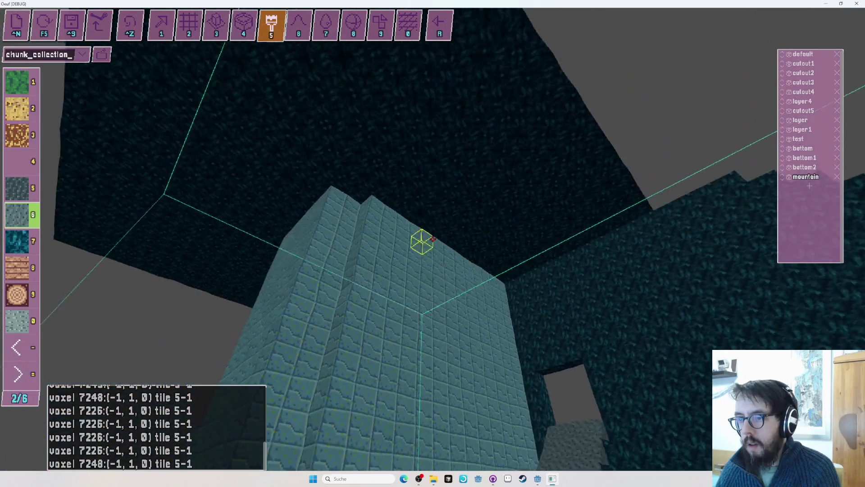
key("w")
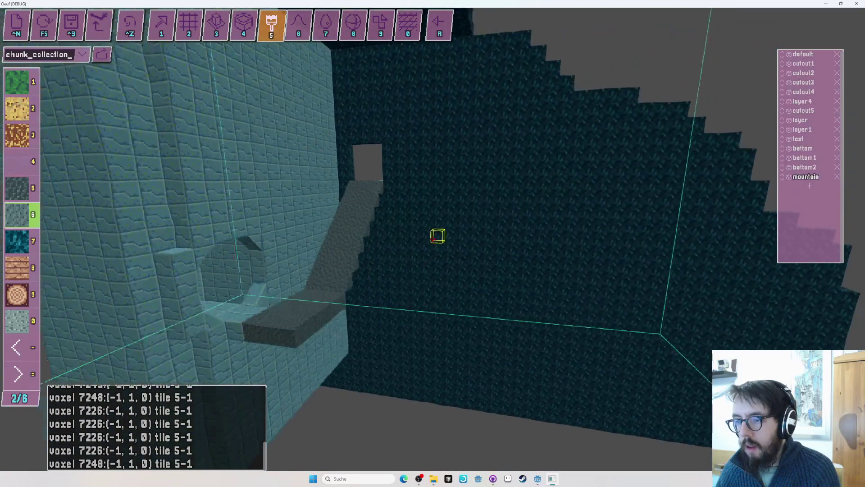
key("s")
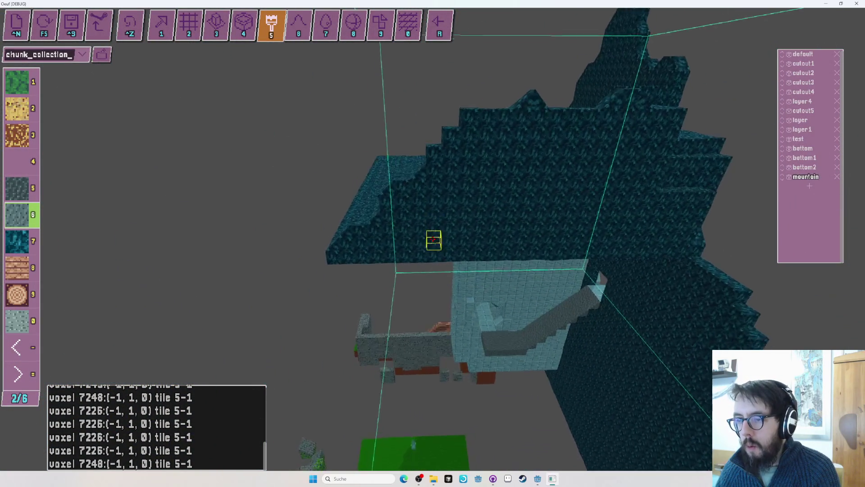
Choose the dark teal texture and stretch a large voxel box in block-building mode
key("w")
scroll(432, 239, "down", 1)
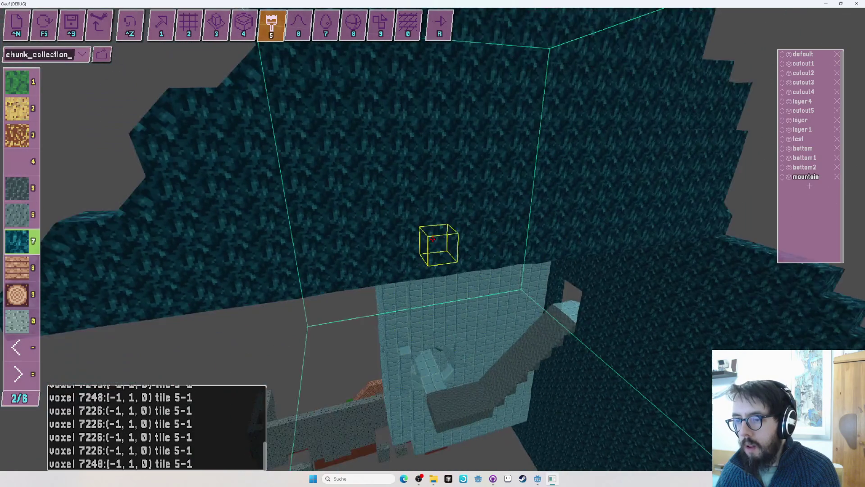
key("2")
left_click_drag(433, 238, 433, 239)
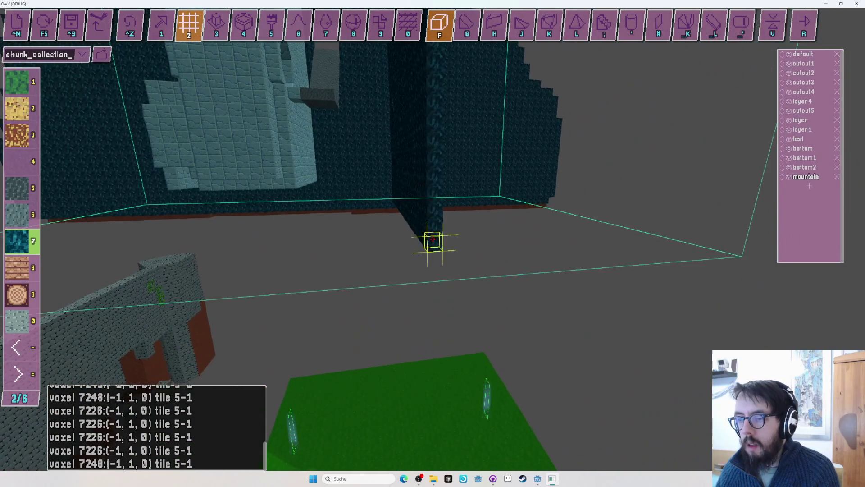
Stretch the box region along the wall and pick the light speckled stone tile from page 4, slot 5
left_click_drag(432, 239, 433, 238)
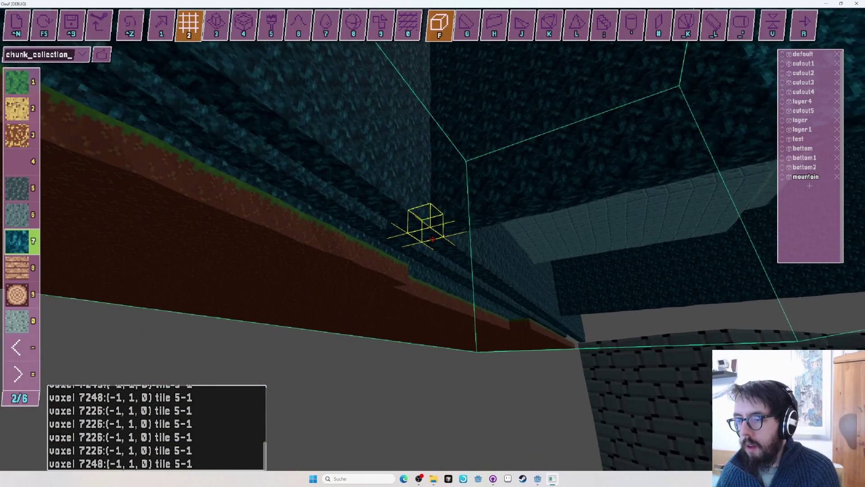
left_click_drag(432, 239, 432, 238)
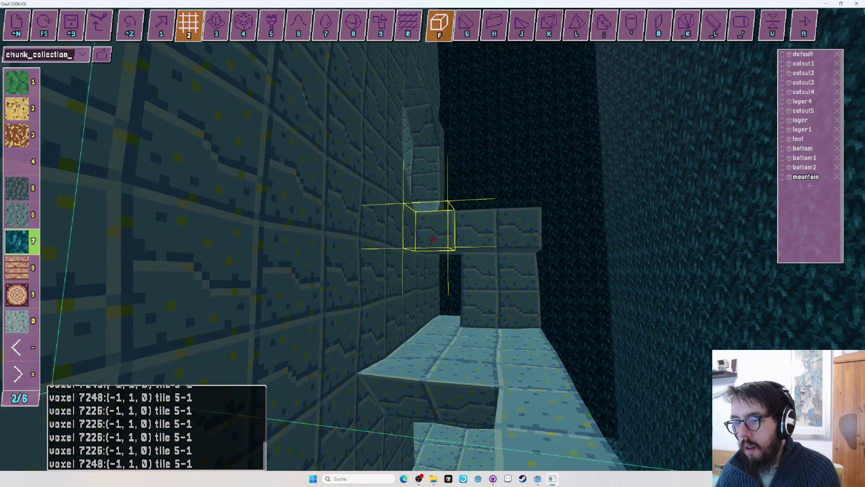
key("equal")
key("equal")
key("5")
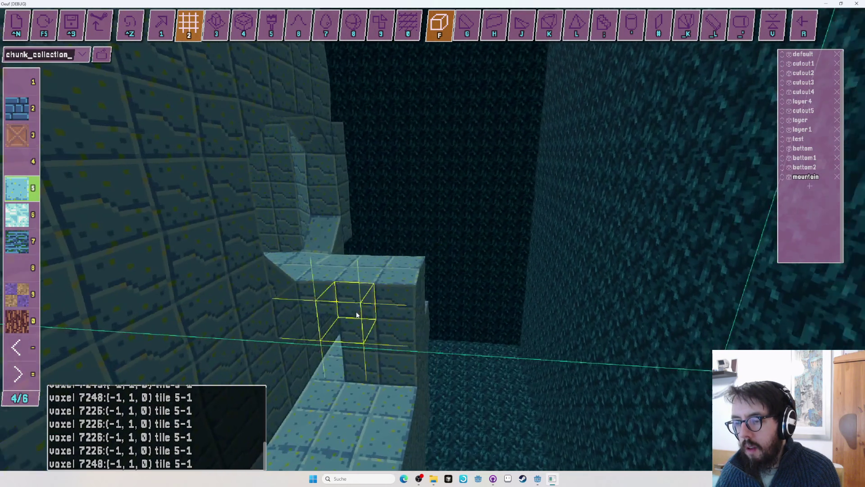
Fly the view through the corridor and start a playtest with the egg
left_click_drag(357, 314, 433, 239)
key("w")
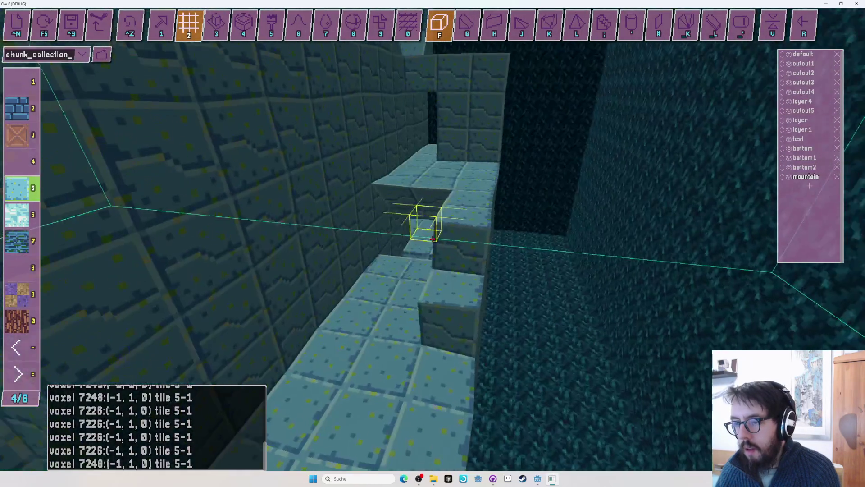
key("p")
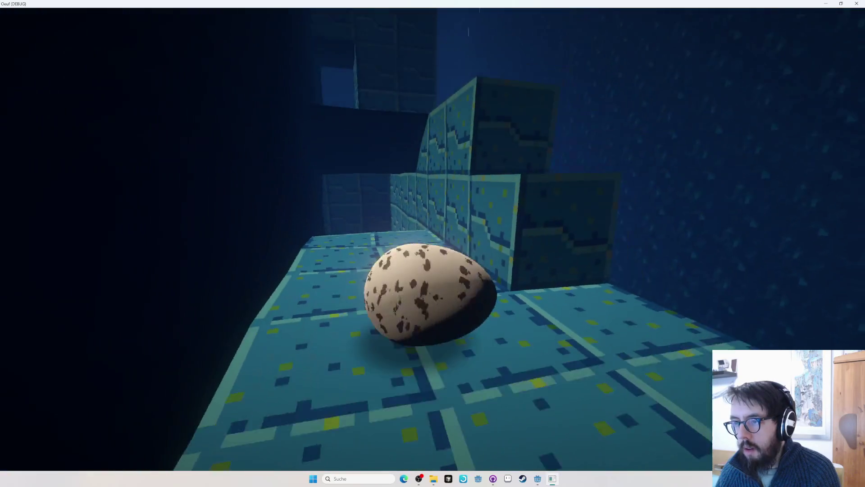
Hop the egg onto the upper ledge, roll it through the corner onto the narrow bridge, then return to editing
key("space")
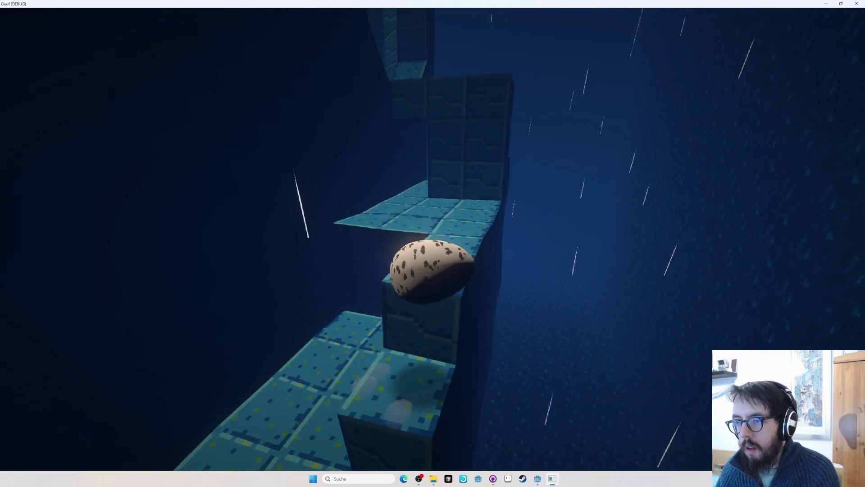
key("w")
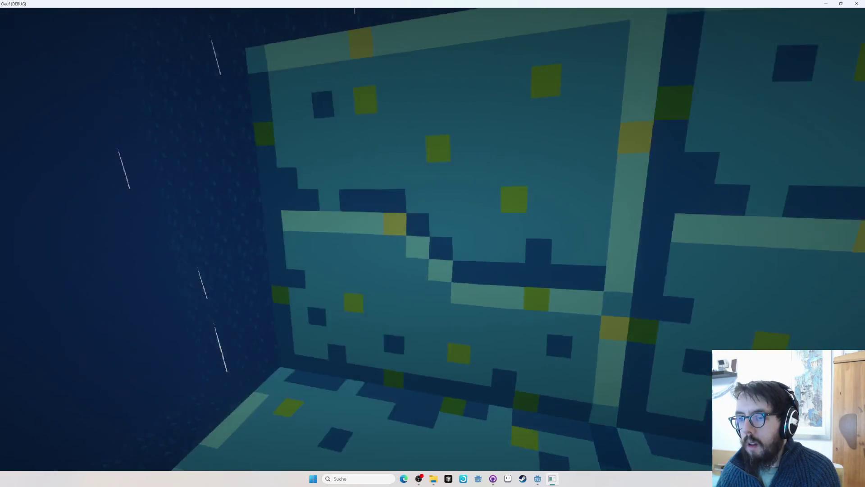
key("Tab")
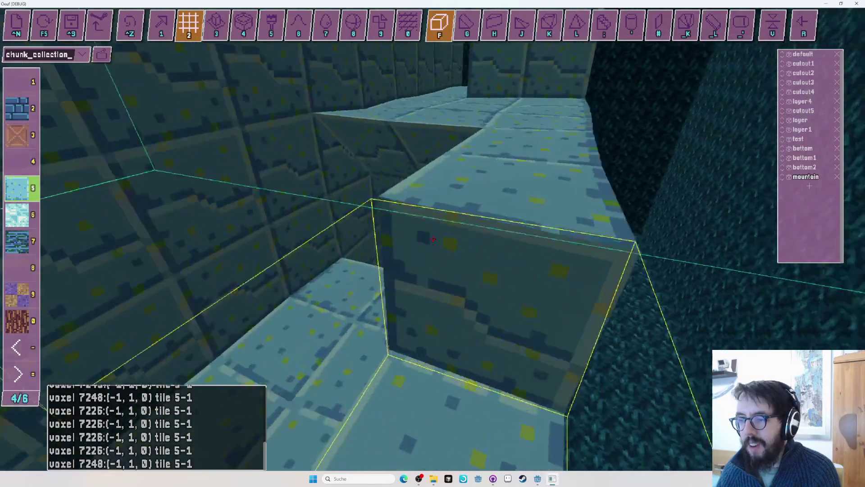
key("Tab")
key("w")
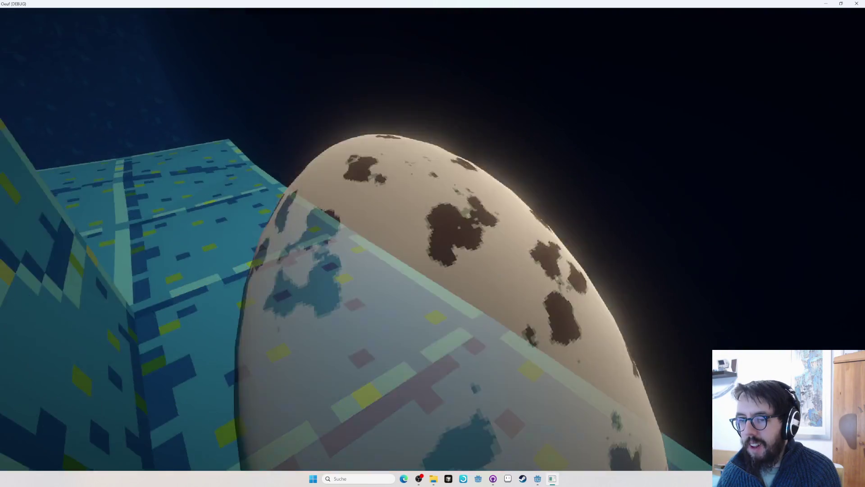
key("w")
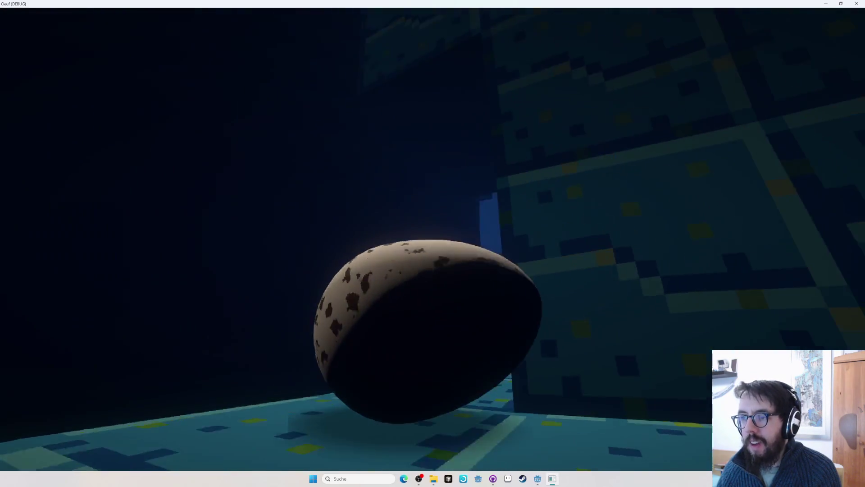
key("w")
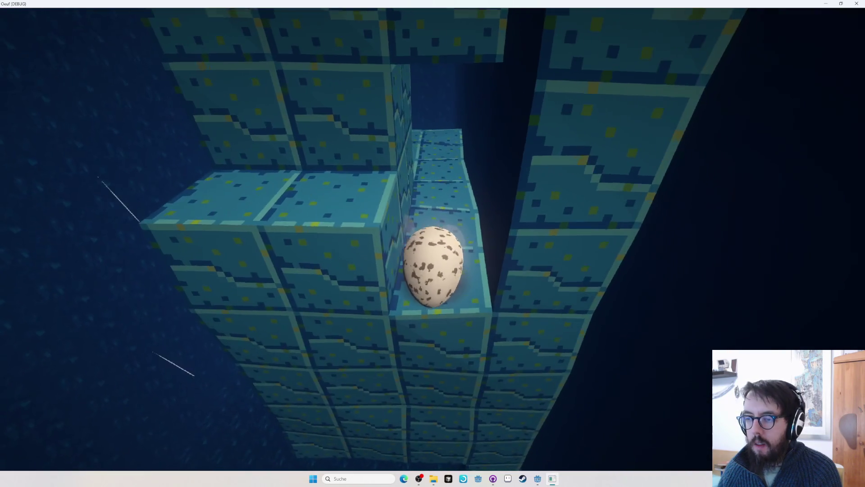
key("Tab")
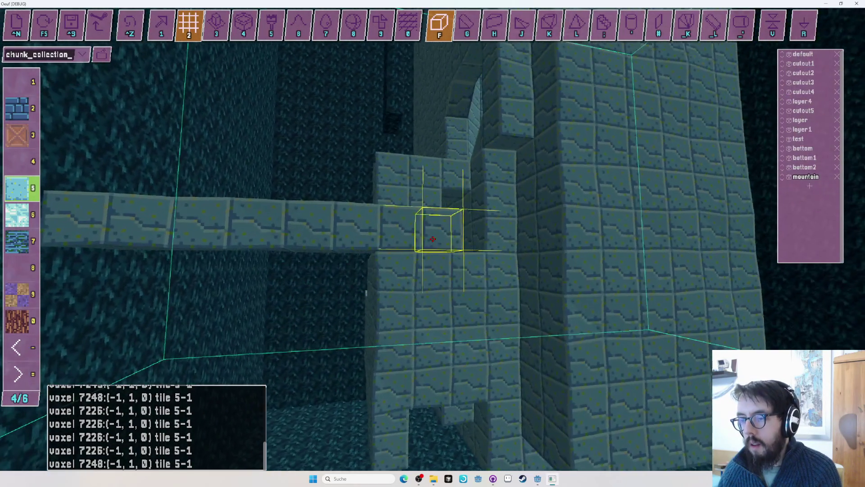
Playtest the walkway with F5, then delete the blocks in the marked L-shaped region
left_click_drag(432, 238, 432, 239)
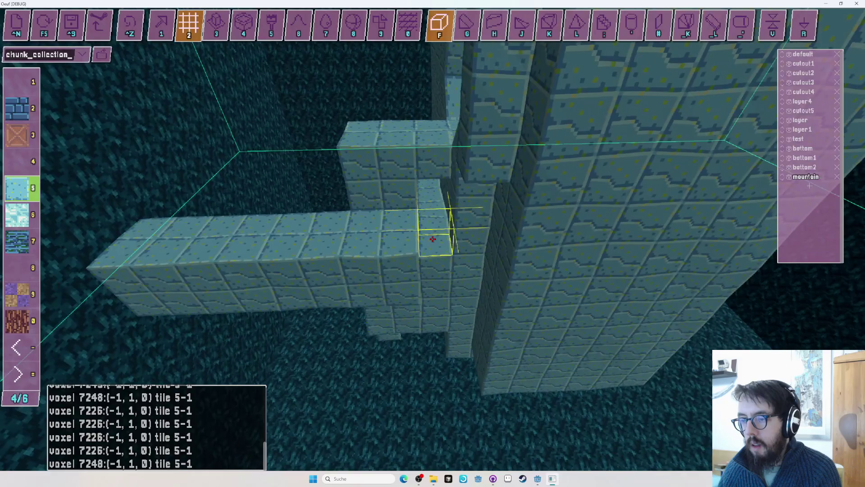
key("F5")
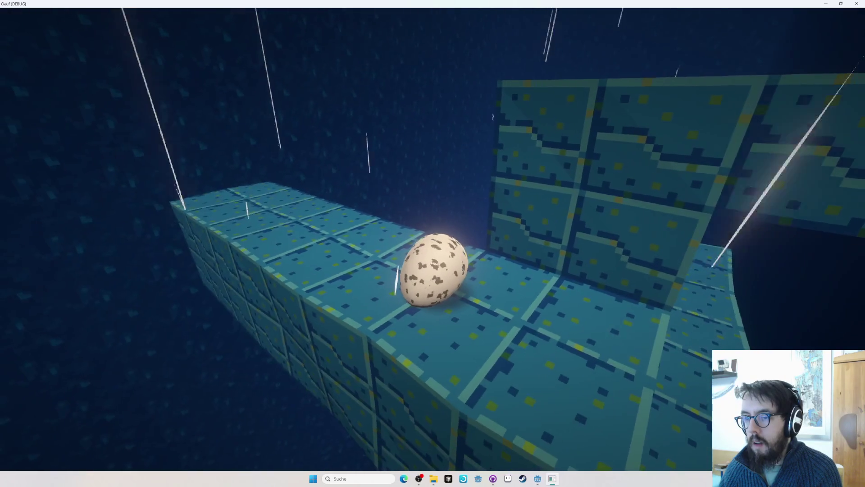
key("F5")
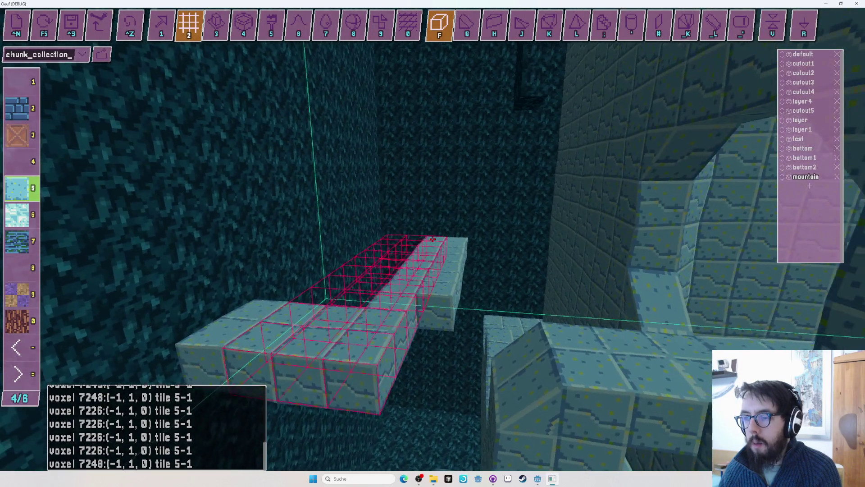
left_click(432, 239)
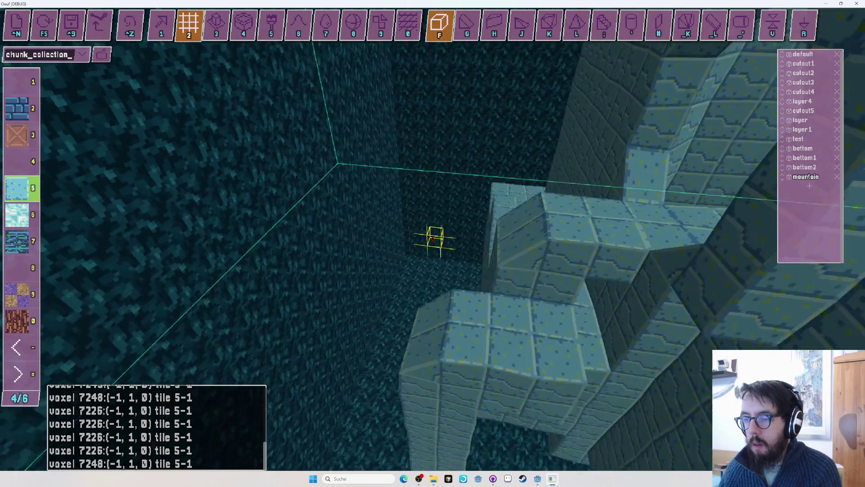
Playtest the egg on the edited ledges with F5 several times, then enter play mode again
key("F5")
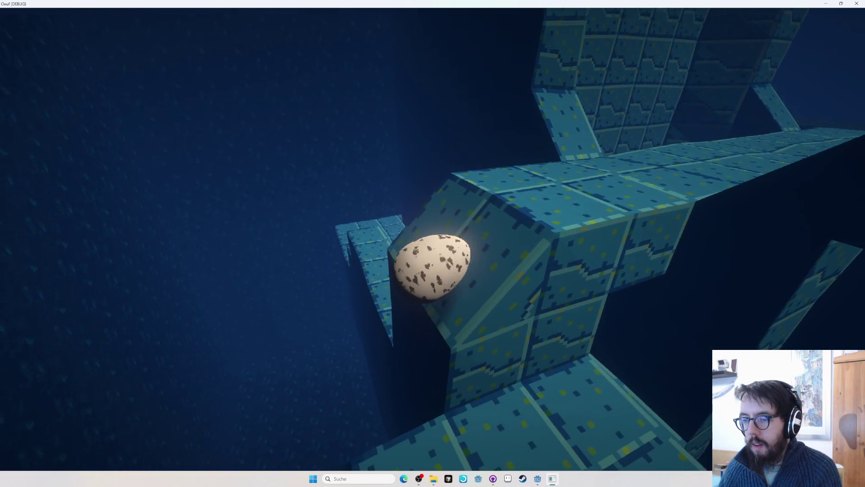
key("F5")
key("F5")
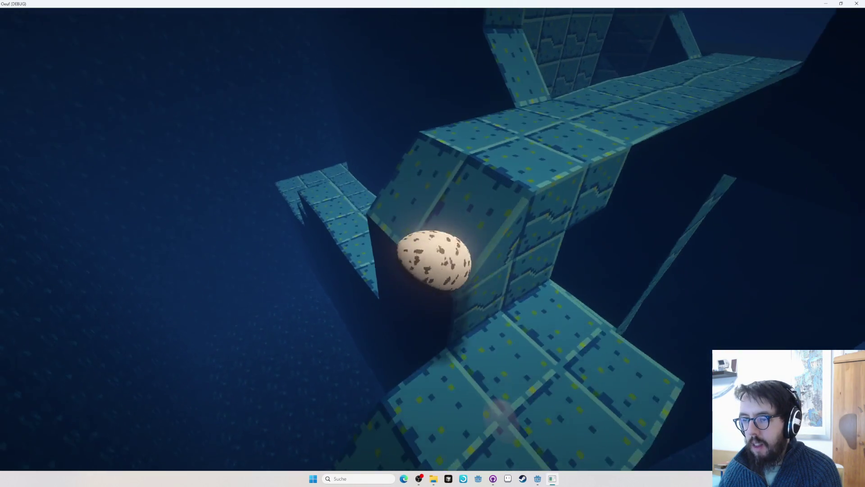
key("F5")
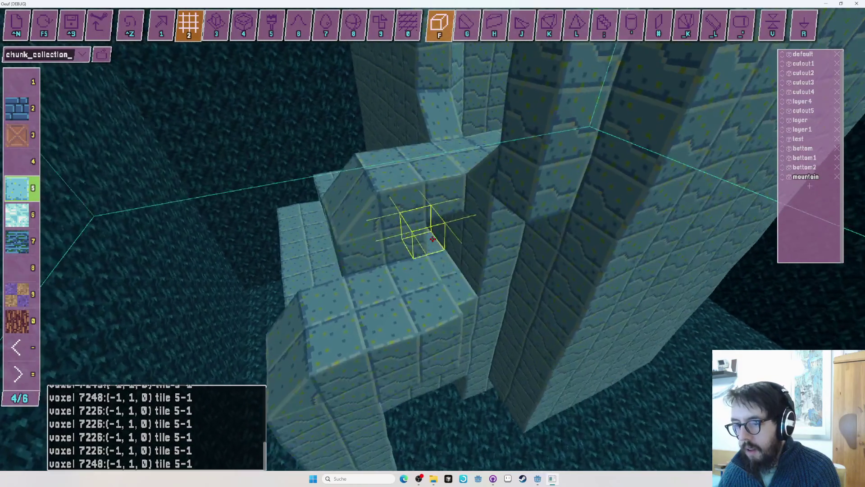
key("Tab")
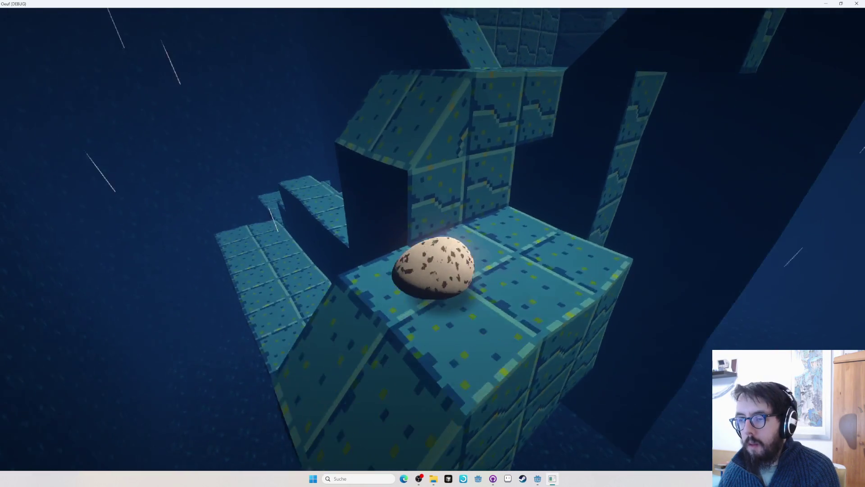
Return to the editor and switch to plain cube blocks in single-voxel mode
key("Tab")
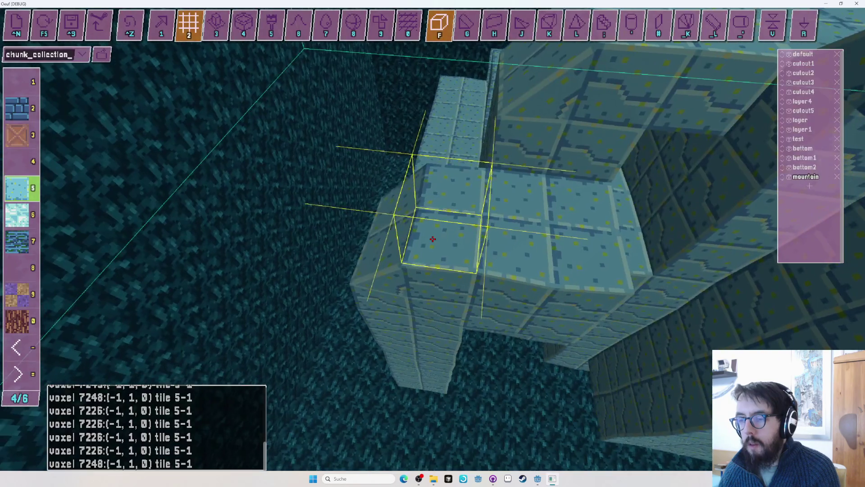
key("Tab")
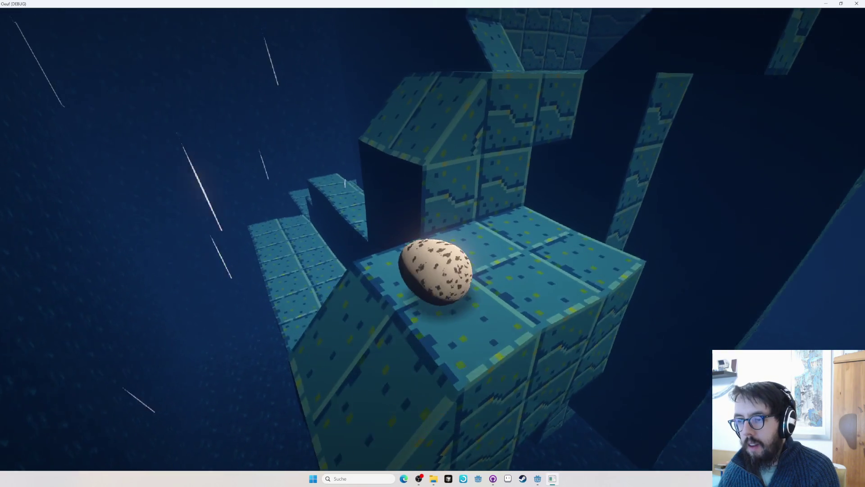
key("Tab")
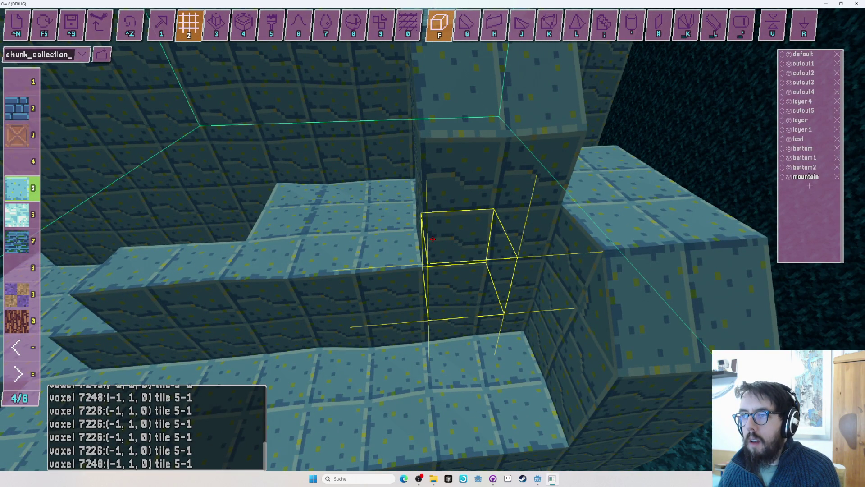
key("f")
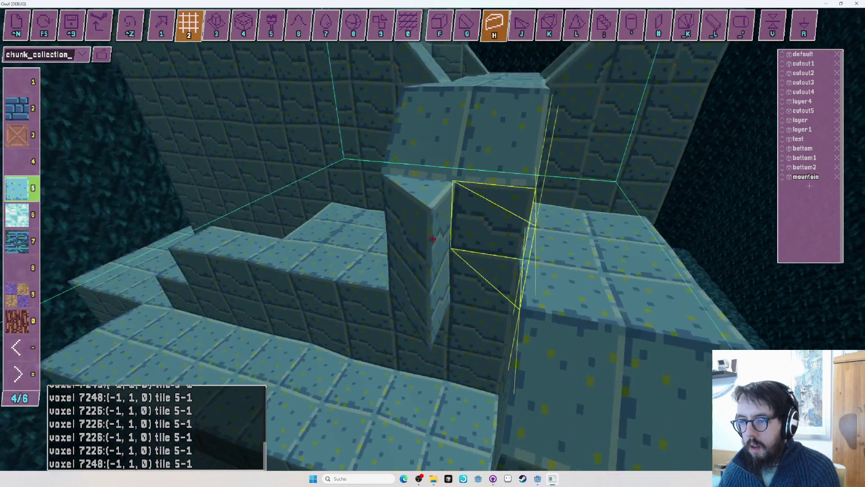
key("1")
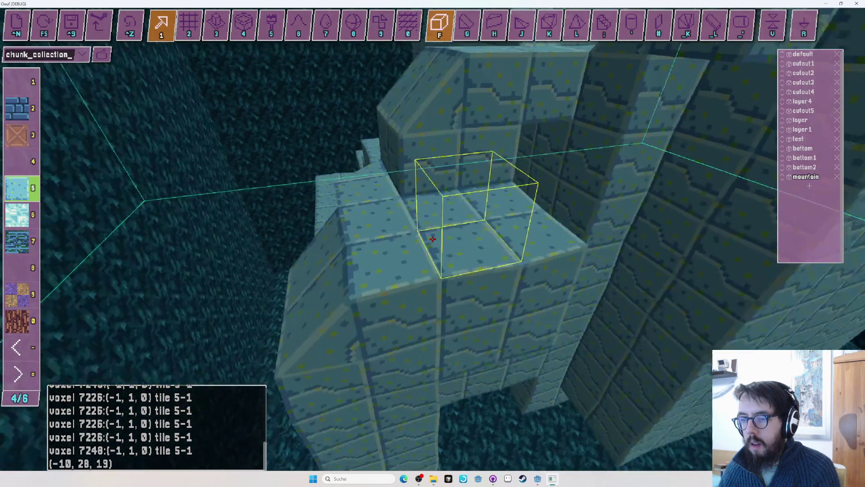
Playtest the egg rolling along the narrow path and under the pillar
key("Tab")
key("w")
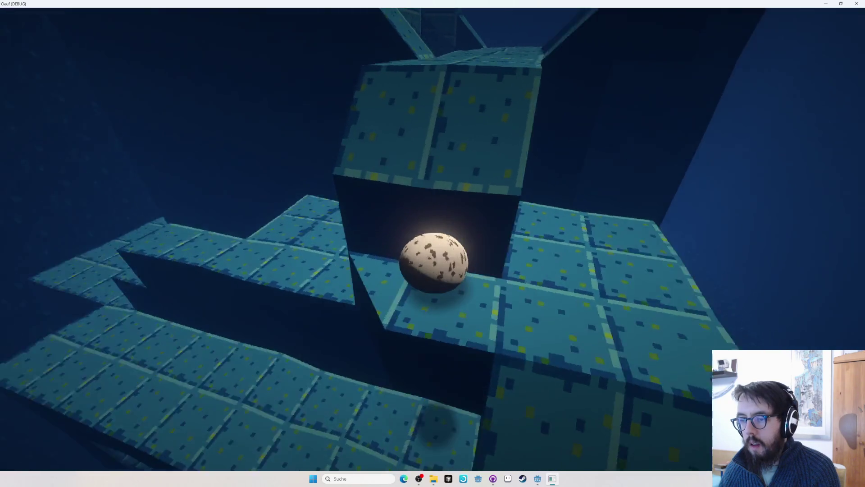
key("w")
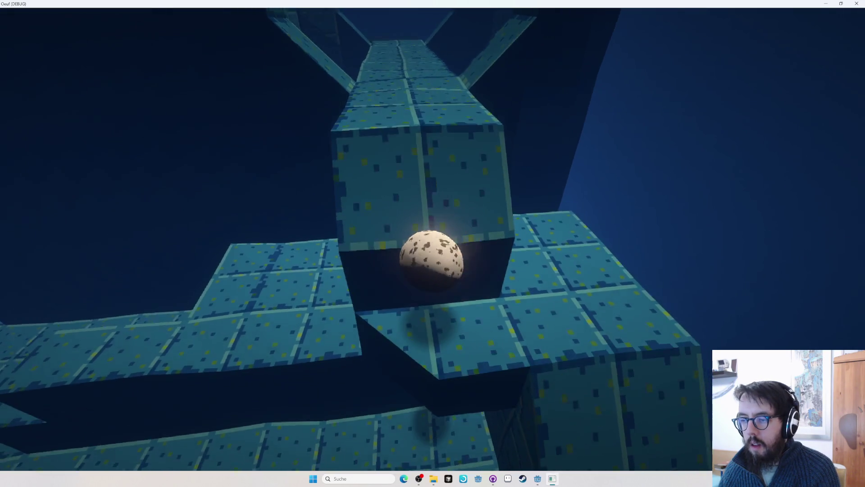
key("w")
key("w")
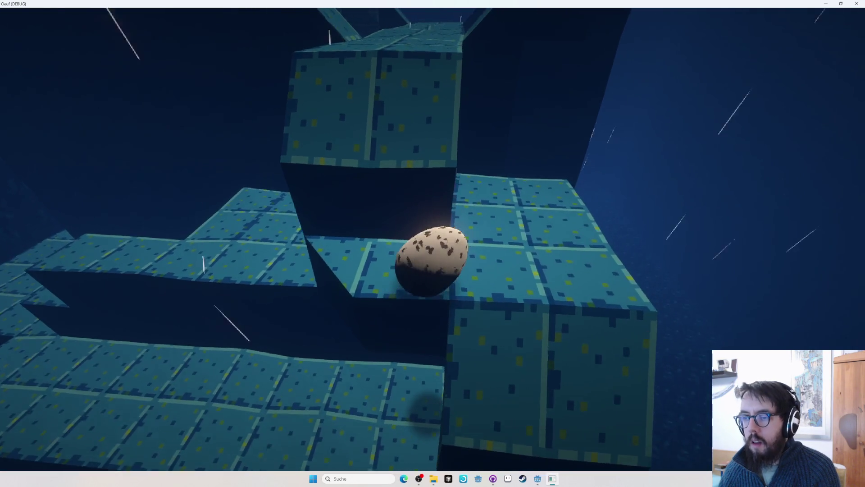
key("Tab")
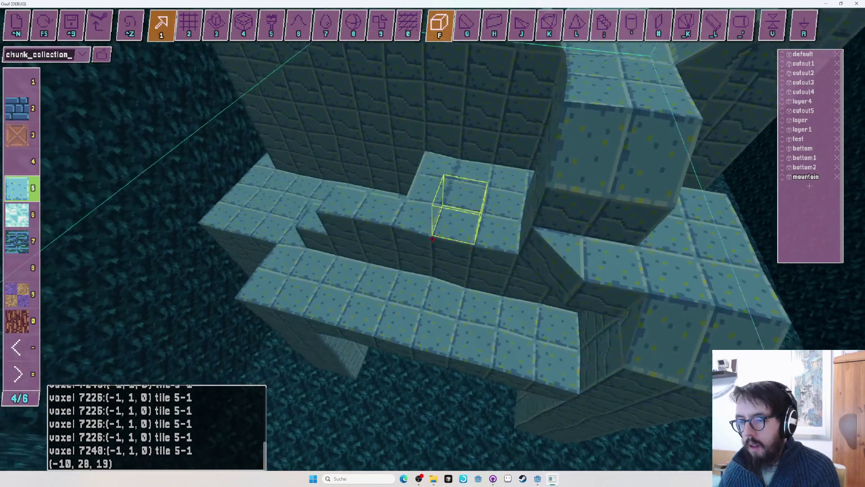
Switch to grid mode, undo the last block edits, and playtest the result
key("2")
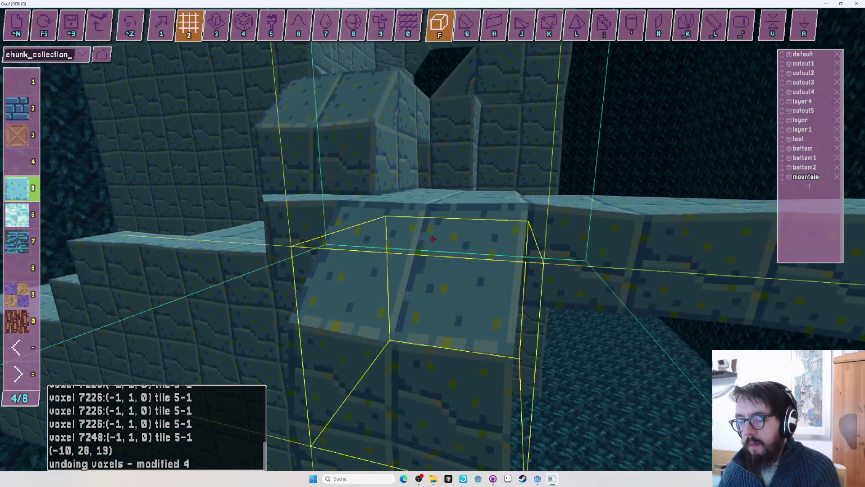
key("ctrl+z")
key("Right")
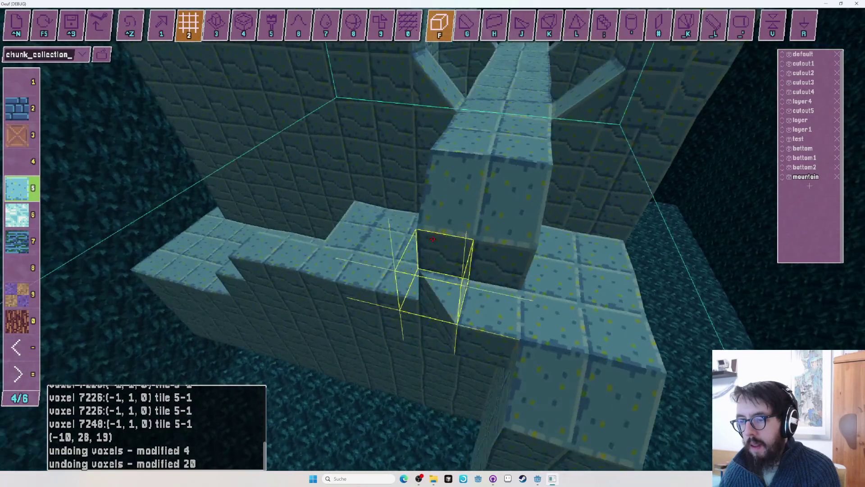
key("F5")
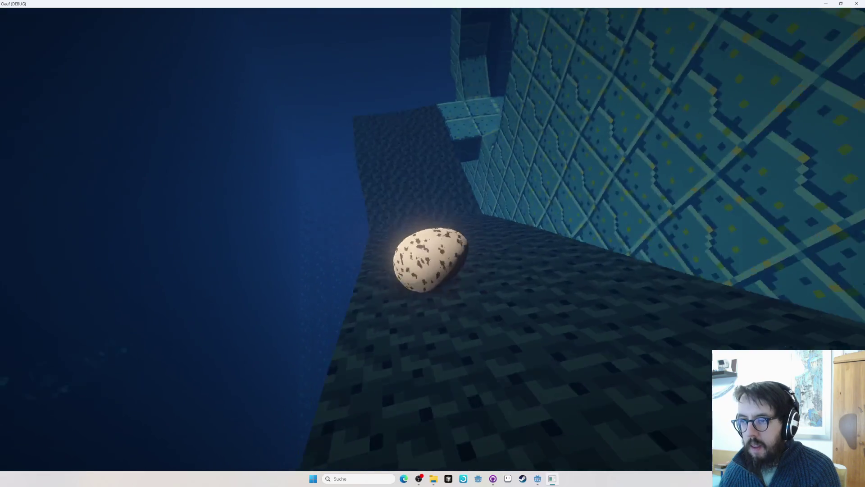
key("Tab")
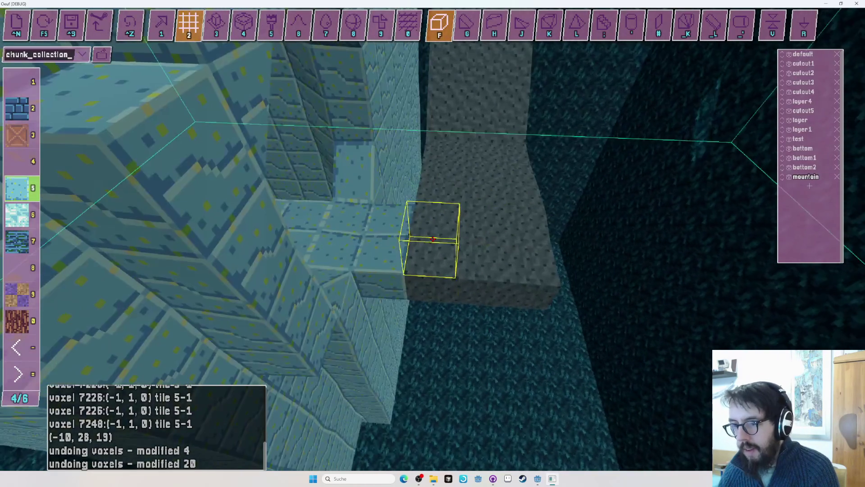
Switch the palette back to the pale blue tile for placing wedge blocks
key("minus")
key("minus")
key("6")
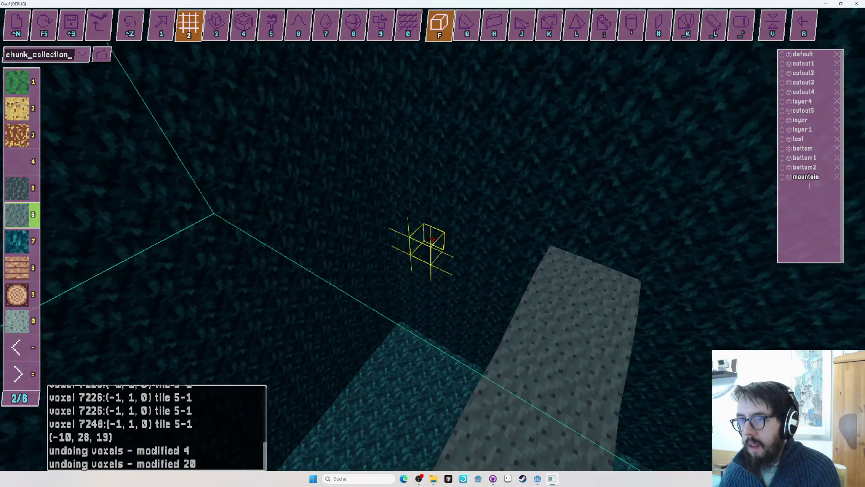
key("equal")
key("equal")
key("6")
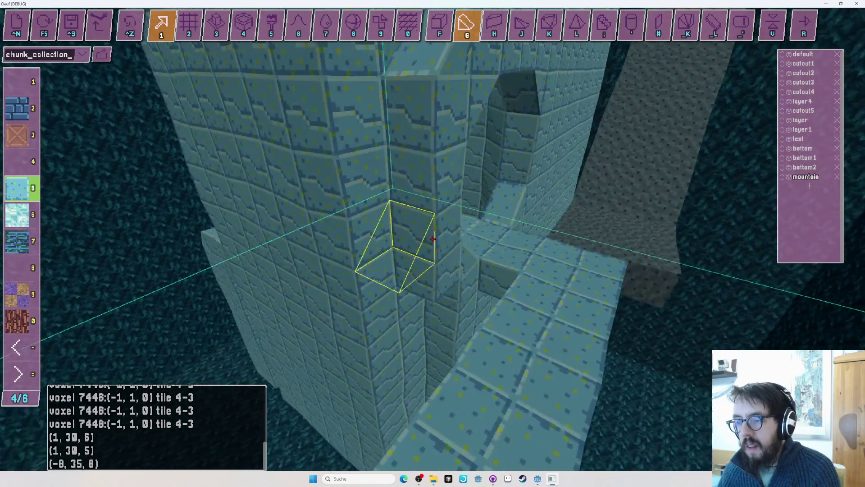
Flip the wedge orientation, undo the unwanted corner pieces on the tower, then start play mode
key("v")
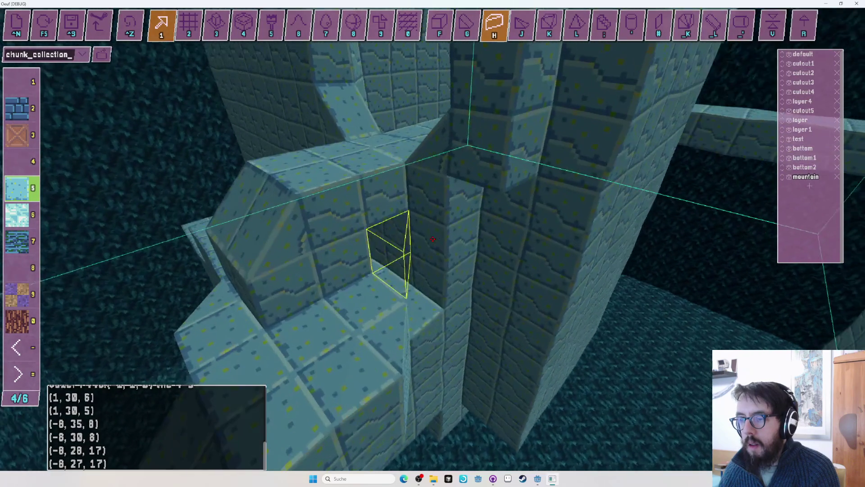
key("2")
key("1")
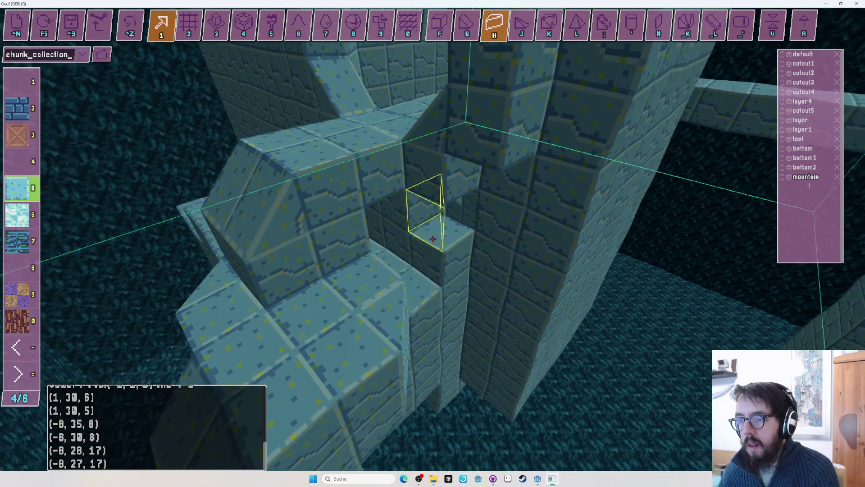
key("w")
key("ctrl+z")
key("ctrl+z")
key("ctrl+z")
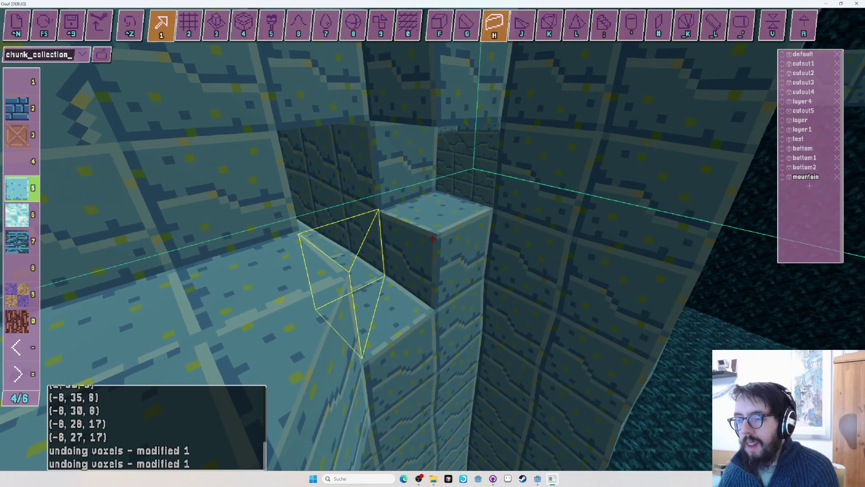
key("w")
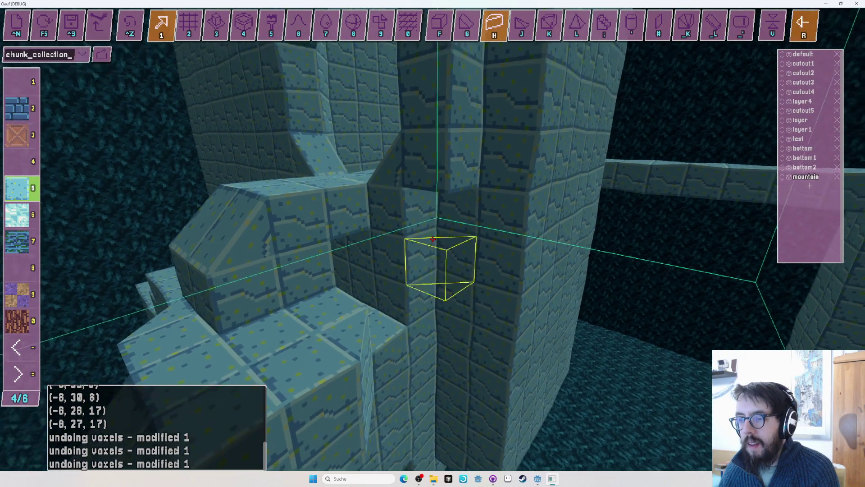
key("w")
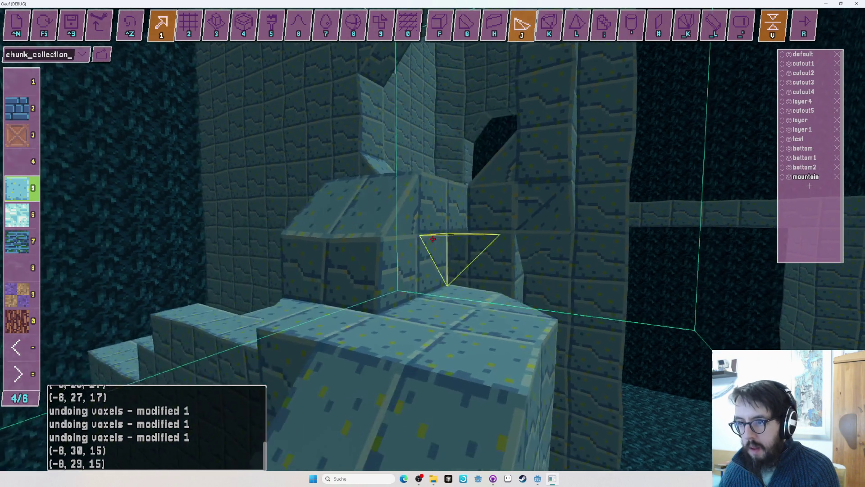
key("r")
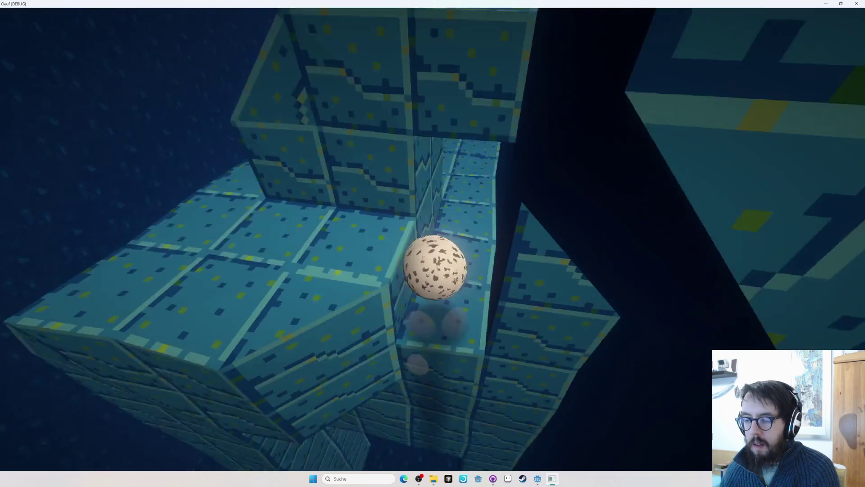
Stop play mode and set the editor to place full cubes snapped to the grid
key("r")
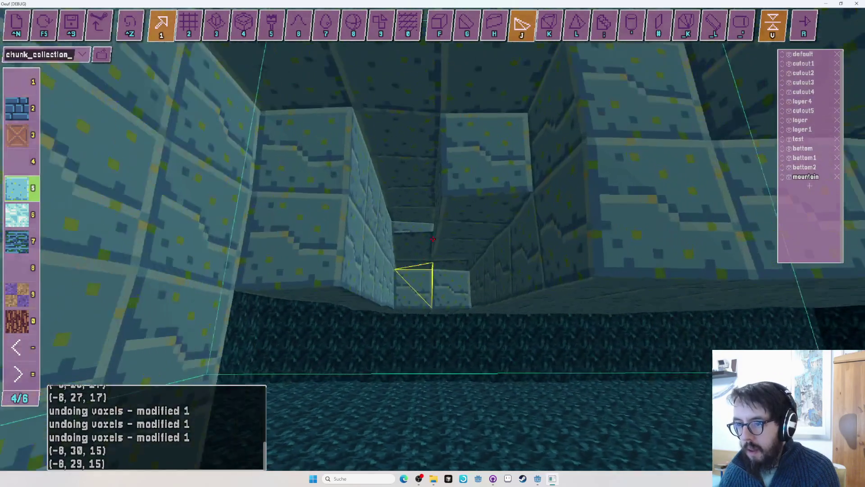
key("f")
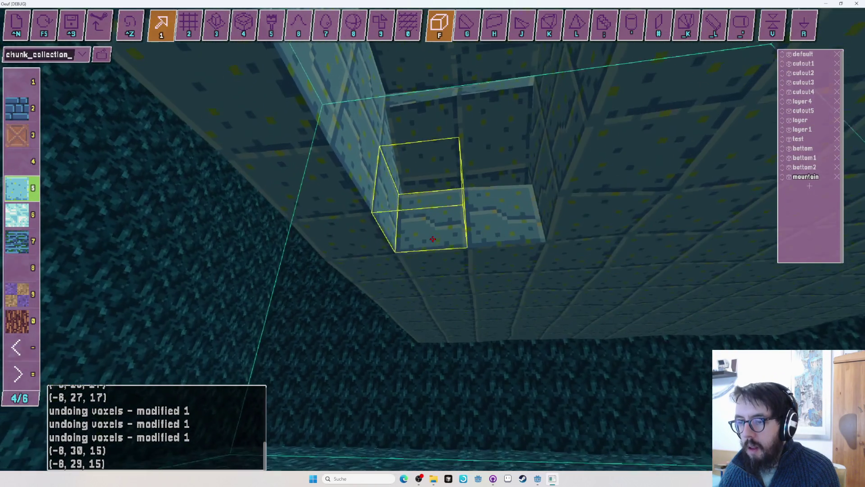
key("2")
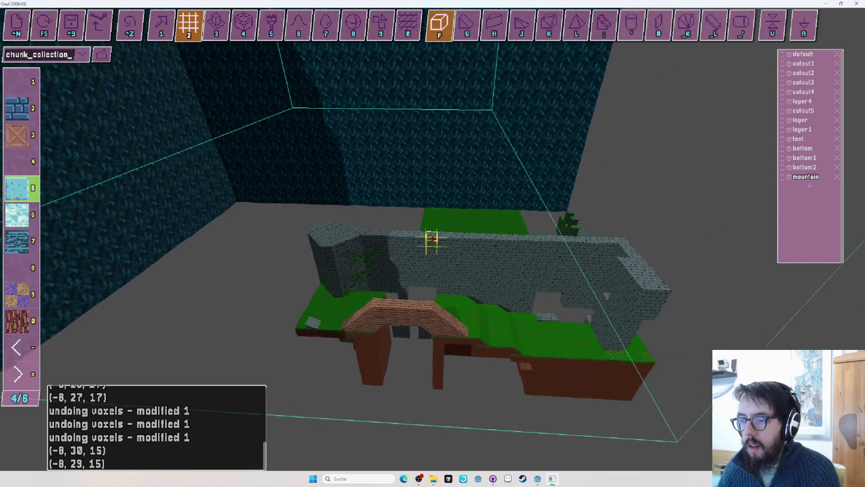
Select the cutout4 wall chunk and move it down and to the left
key("Tab")
left_click(432, 239)
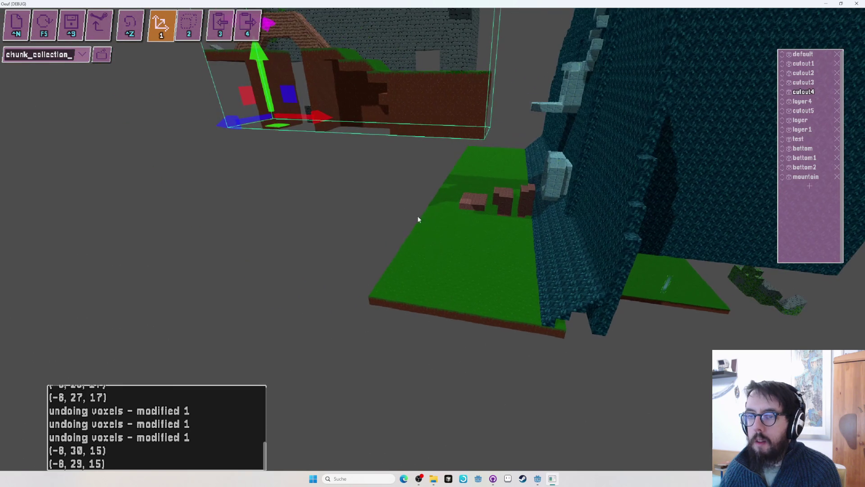
left_click_drag(287, 99, 165, 184)
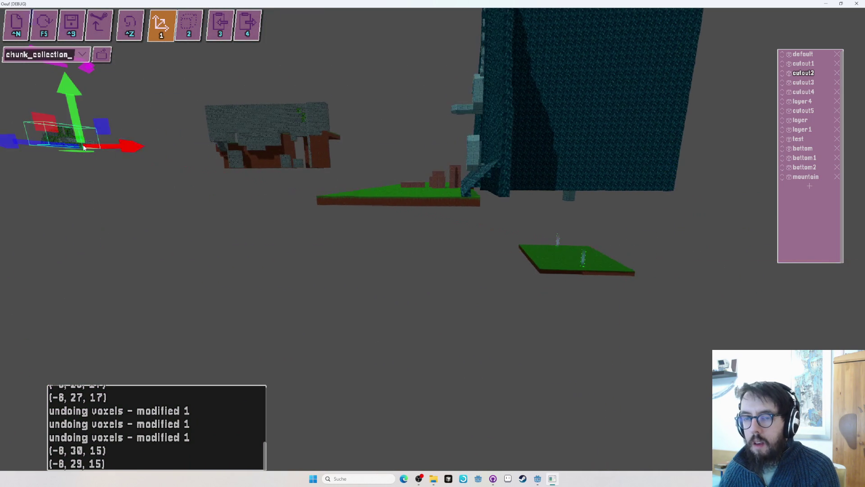
Save the level as chunk_collection_2.txt
key("shift+Tab")
key("shift+Tab")
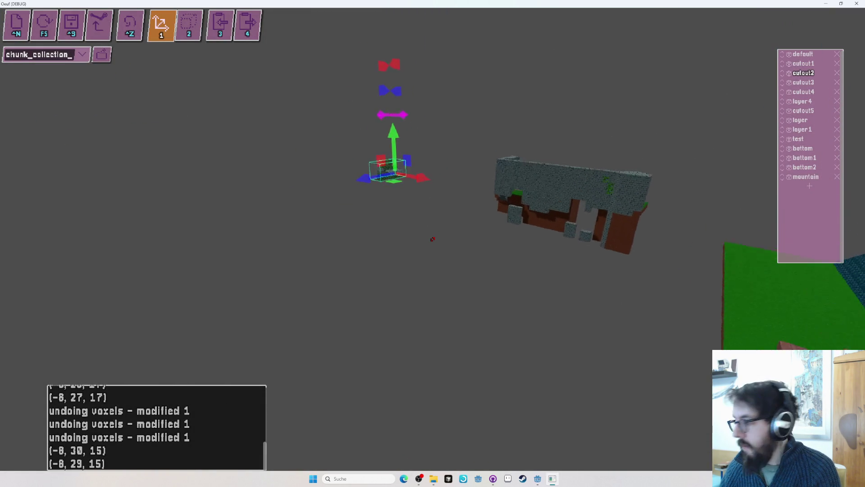
key("ctrl+s")
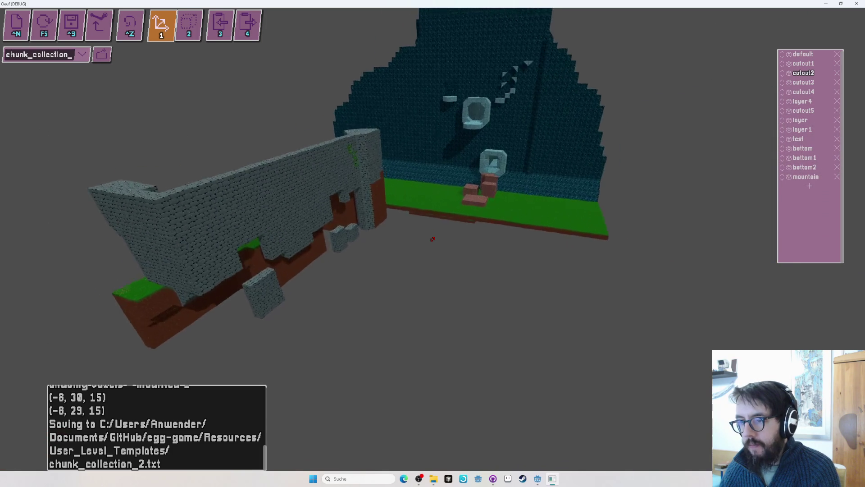
key("alt+Tab")
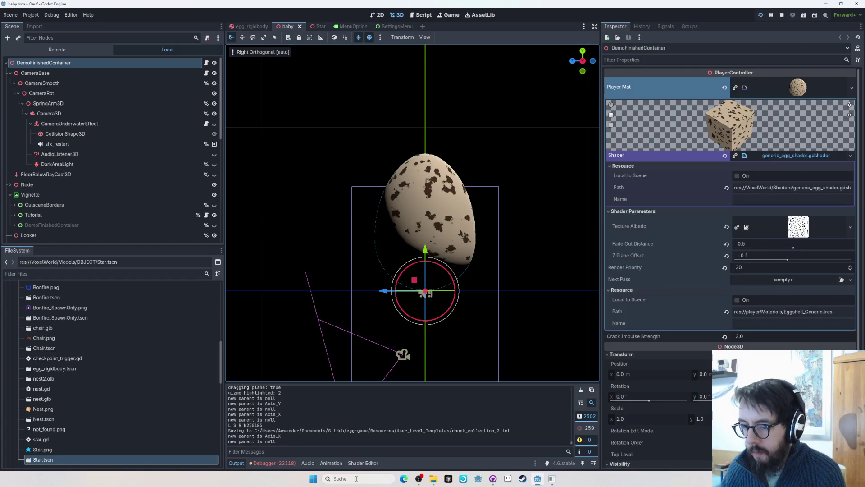
File egg-game issue #695: open web pages in the Steam overlay, else the system browser
left_click(414, 481)
left_click(405, 479)
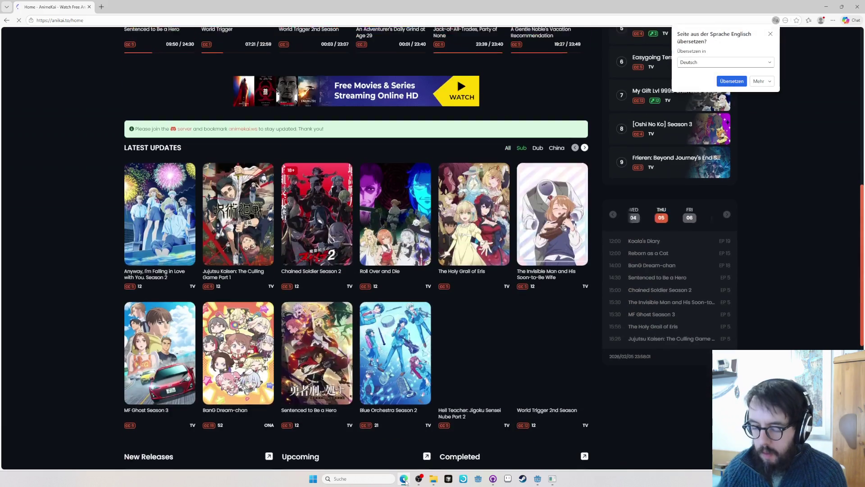
type("egg-game/")
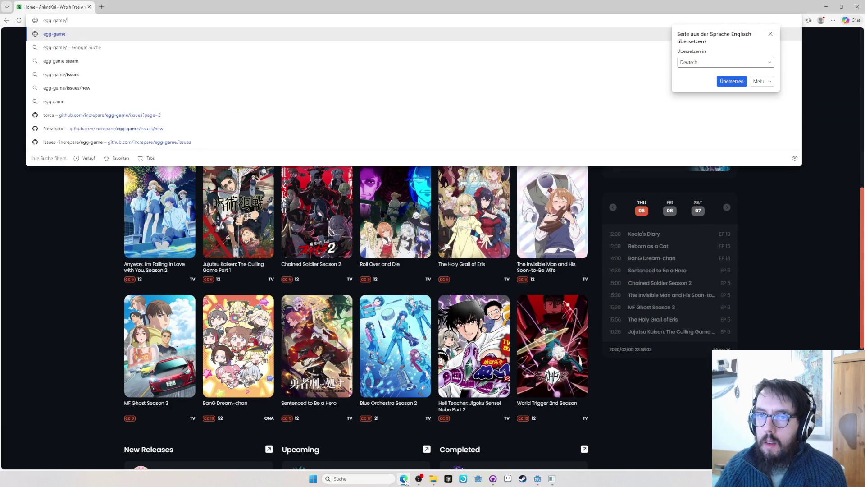
type("issues/new")
key("Return")
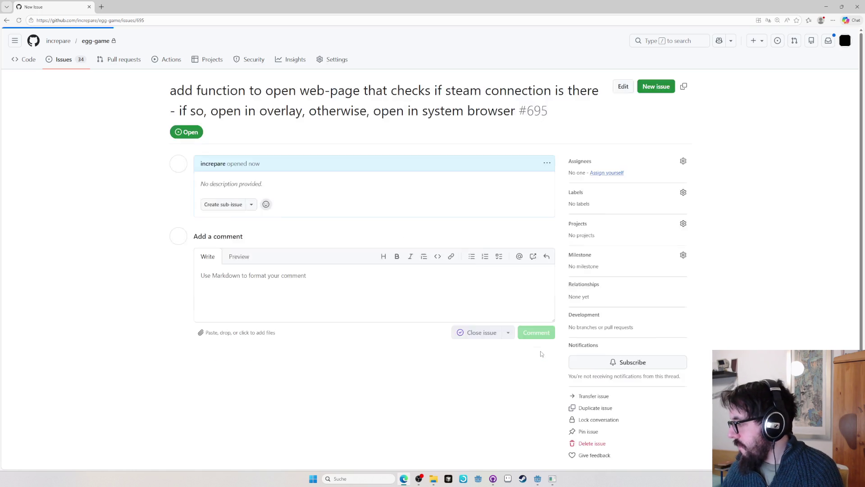
key("alt+Tab")
key("alt+Tab")
key("alt+Tab")
key("alt+Tab")
key("alt+Tab")
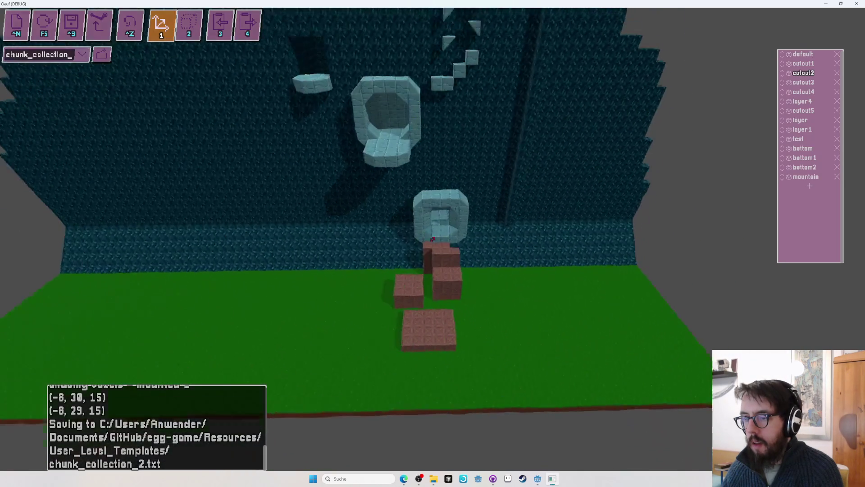
Fly the view through the blue tunnel back into the Oeuf level
scroll(432, 239, "up", 5)
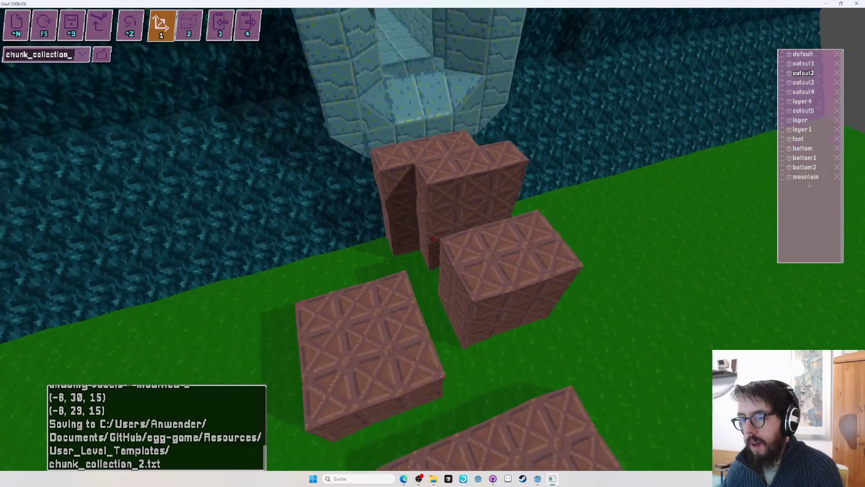
scroll(432, 239, "down", 5)
scroll(432, 239, "up", 8)
scroll(432, 238, "up", 6)
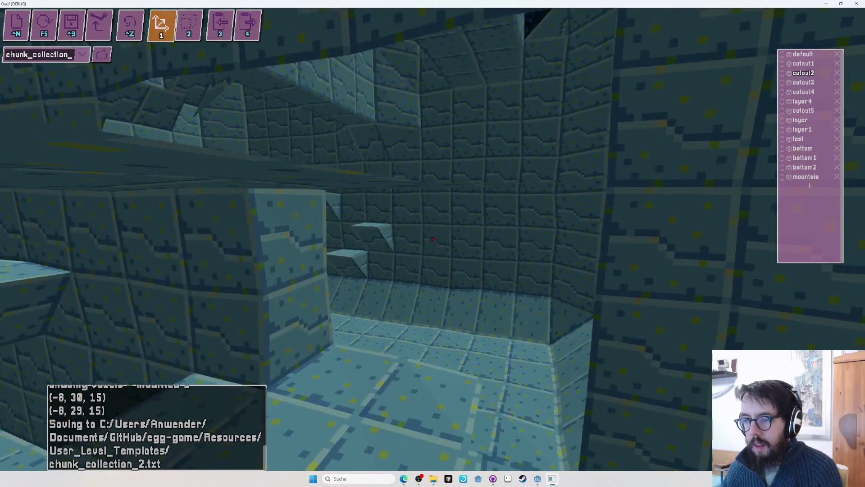
scroll(432, 239, "up", 6)
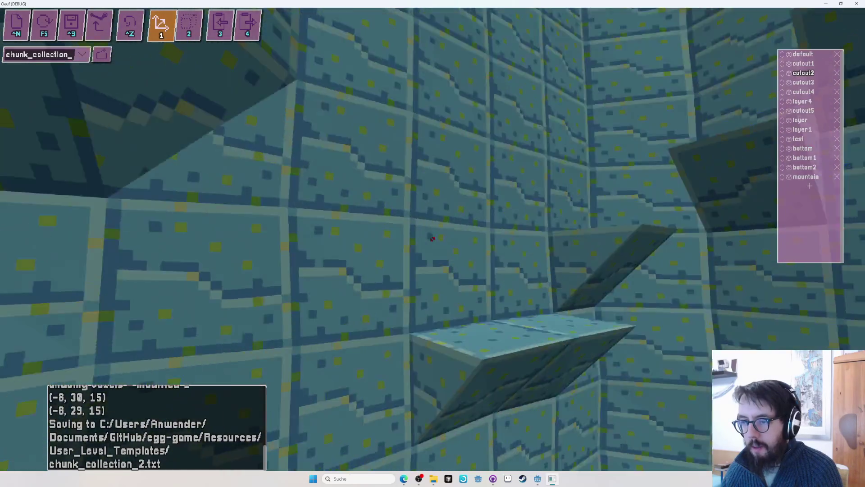
scroll(432, 238, "up", 6)
scroll(432, 239, "up", 6)
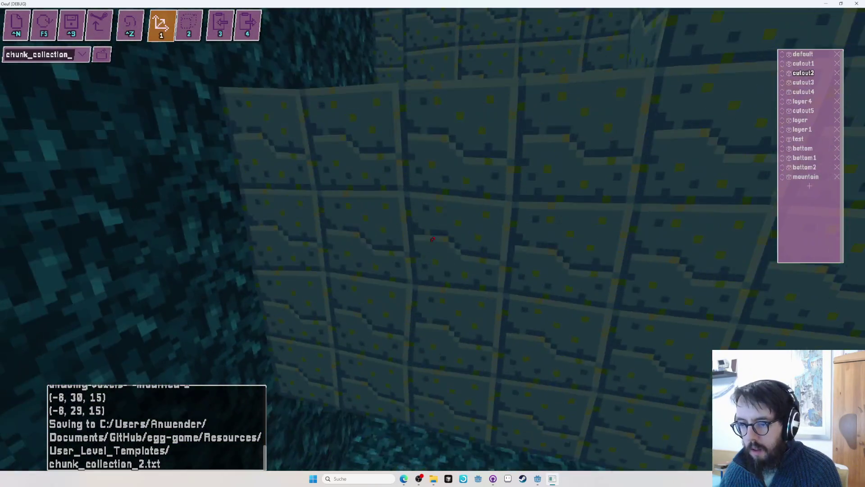
scroll(432, 238, "down", 5)
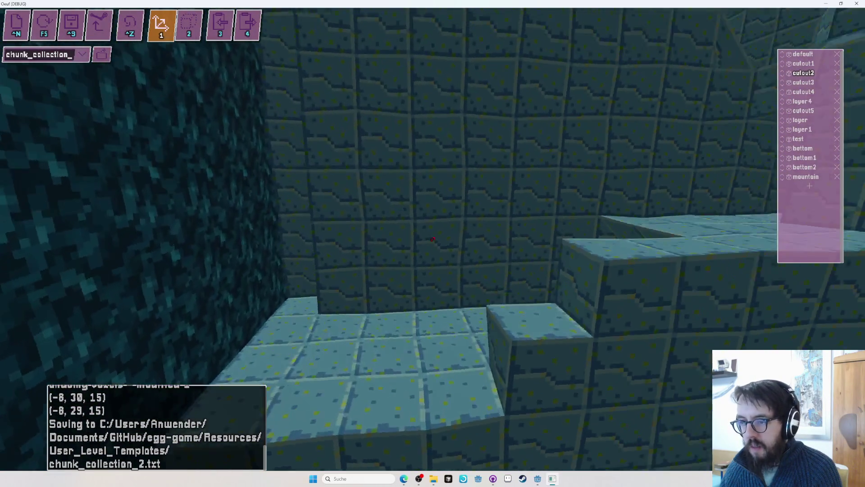
scroll(432, 239, "down", 5)
scroll(432, 239, "down", 5)
Repaint the ledge top with the patterned tile material
key("2")
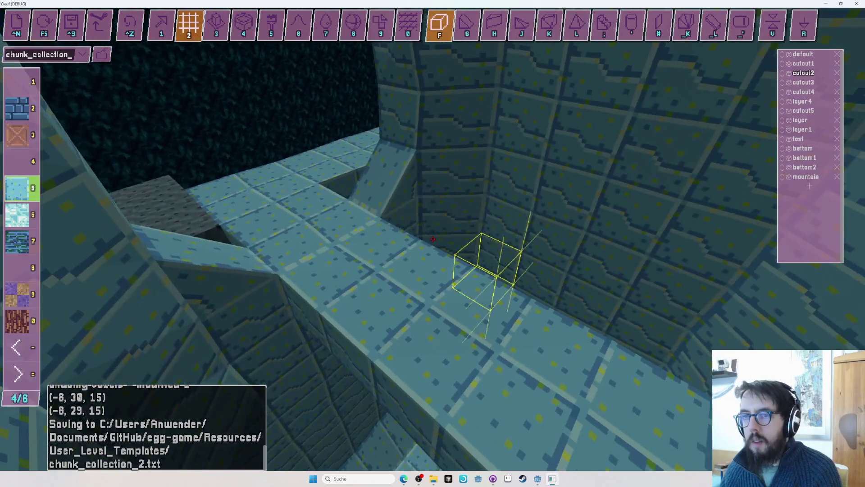
scroll(433, 239, "down", 5)
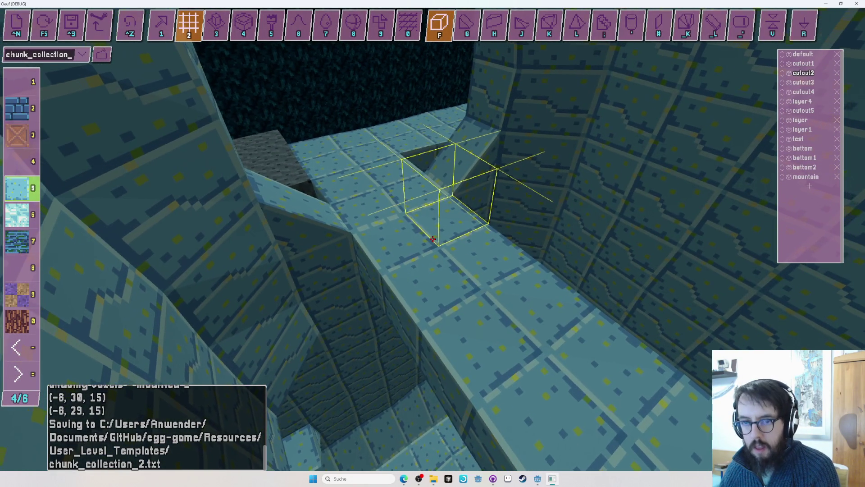
key("6")
scroll(432, 238, "down", 1)
left_click_drag(433, 238, 432, 239)
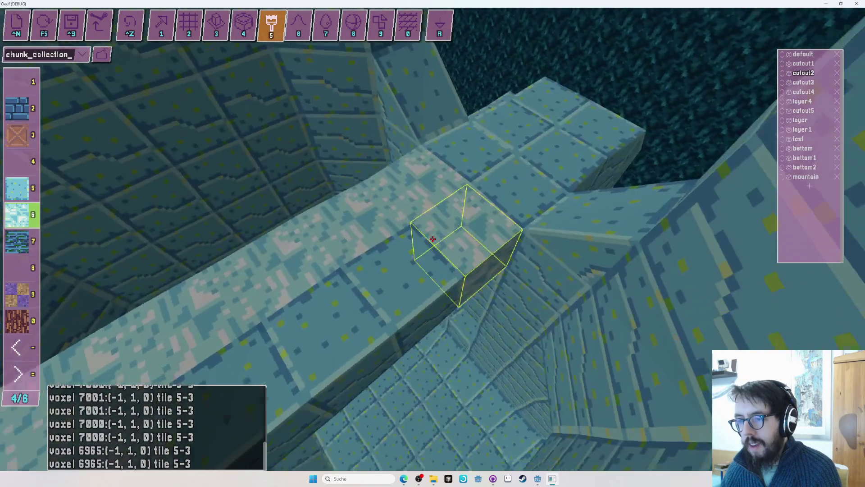
Place a multi-voxel box of cube blocks on the ledge
key("2")
key("f")
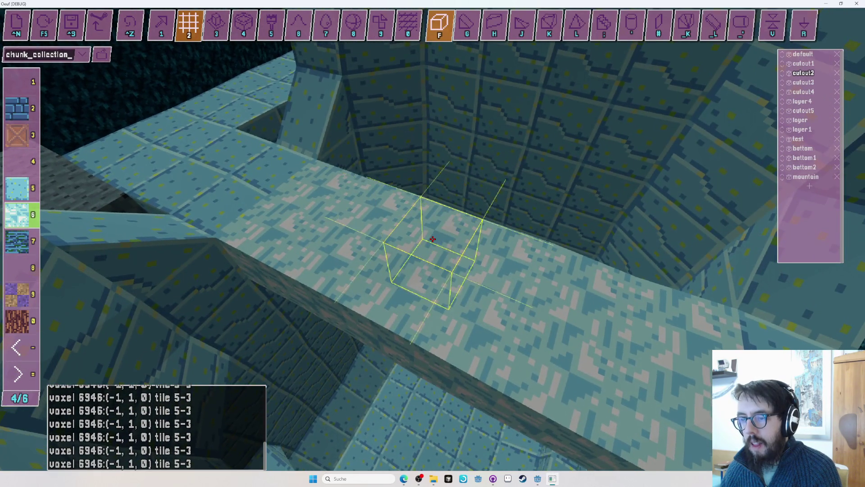
left_click_drag(432, 239, 433, 238)
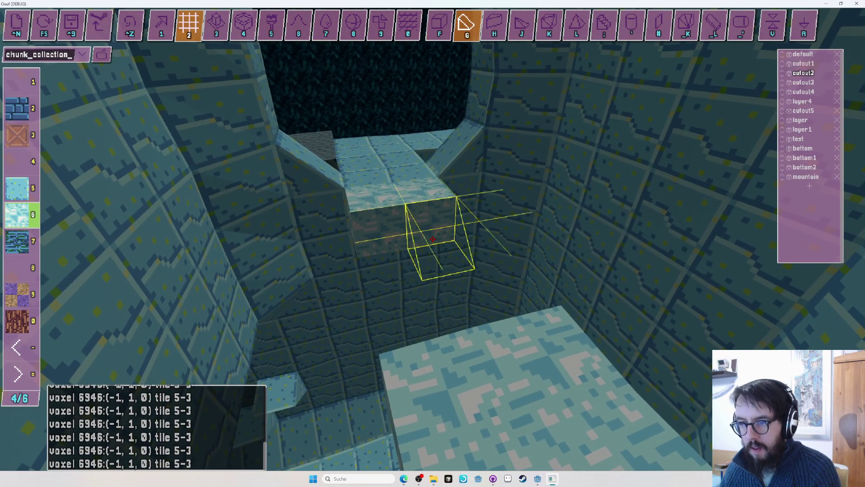
Fly the view down into the pit, centred on the next wedge spot
key("1")
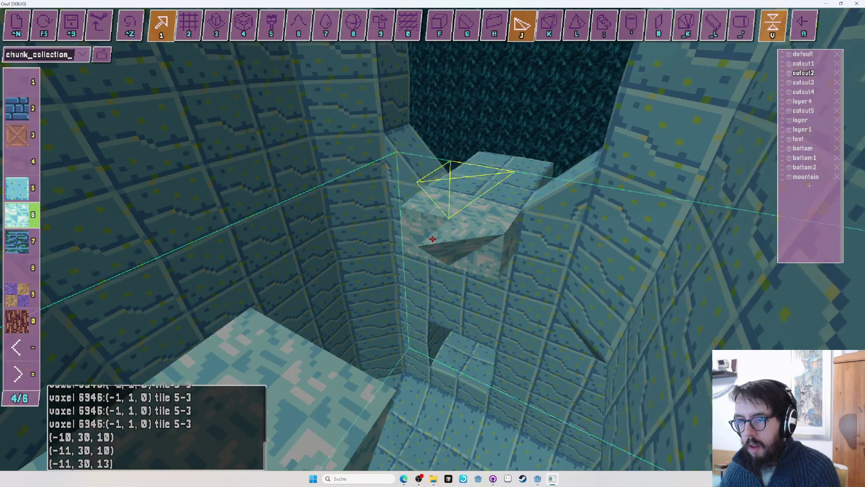
key("w")
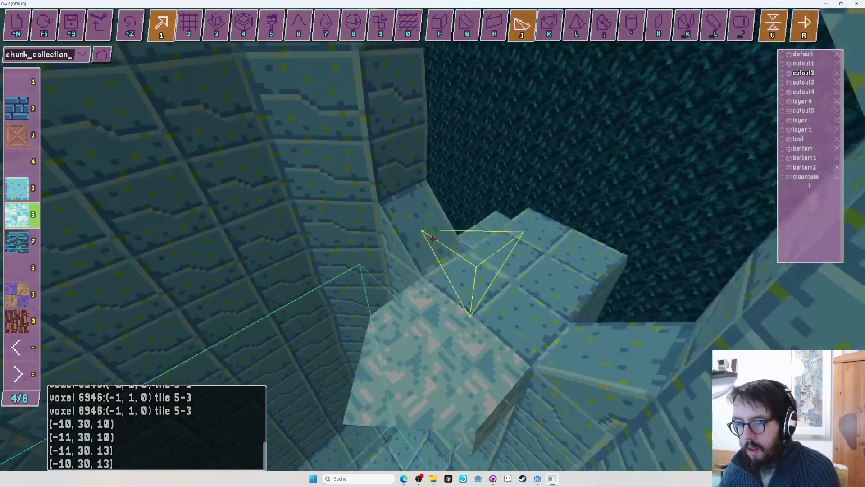
key("w")
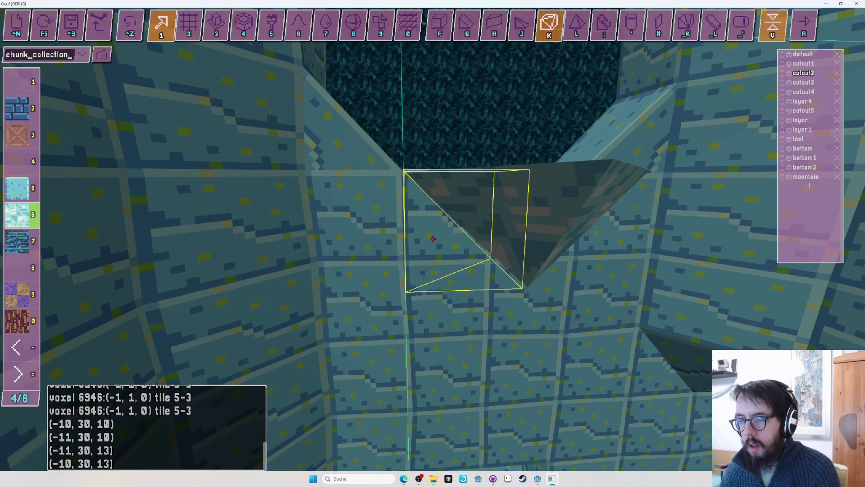
key("w")
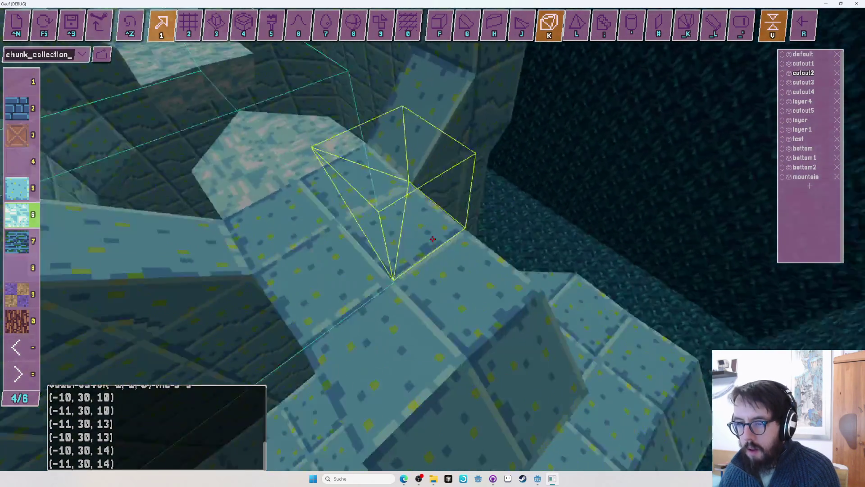
Run a quick playtest with the egg, then return to editing near the pit
key("F5")
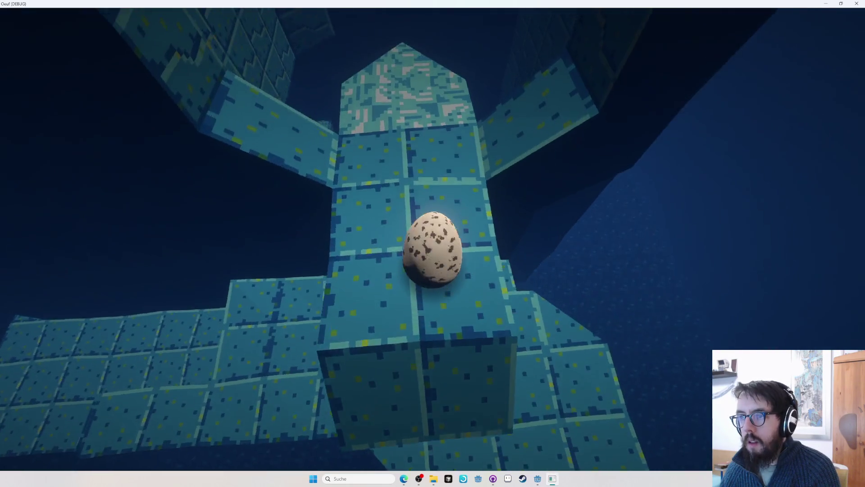
key("F5")
key("w")
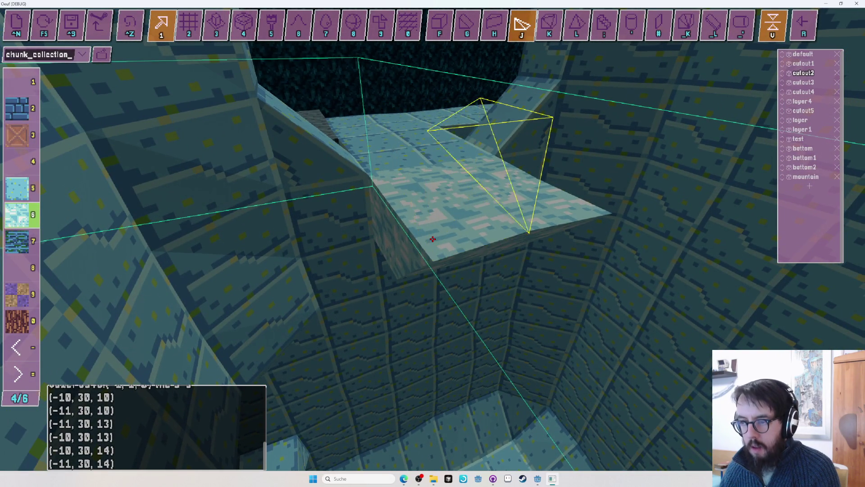
Move the build marker lower and sideways onto the next wedge spots in the pit
key("s")
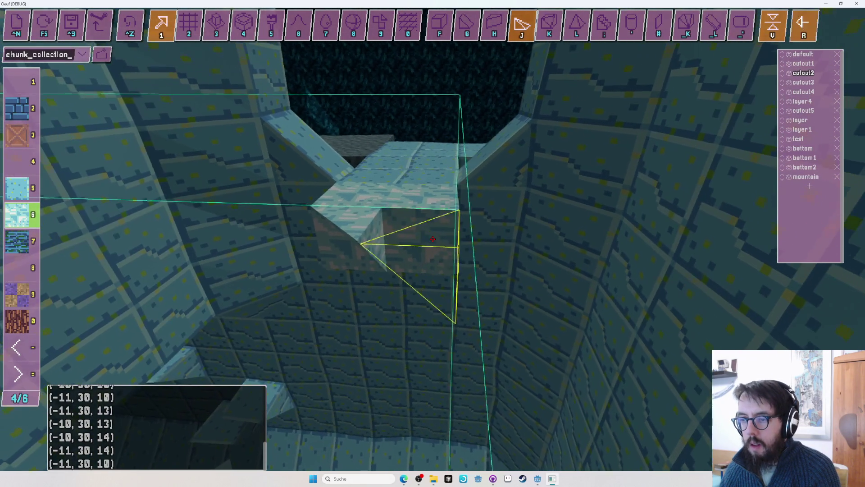
key("s")
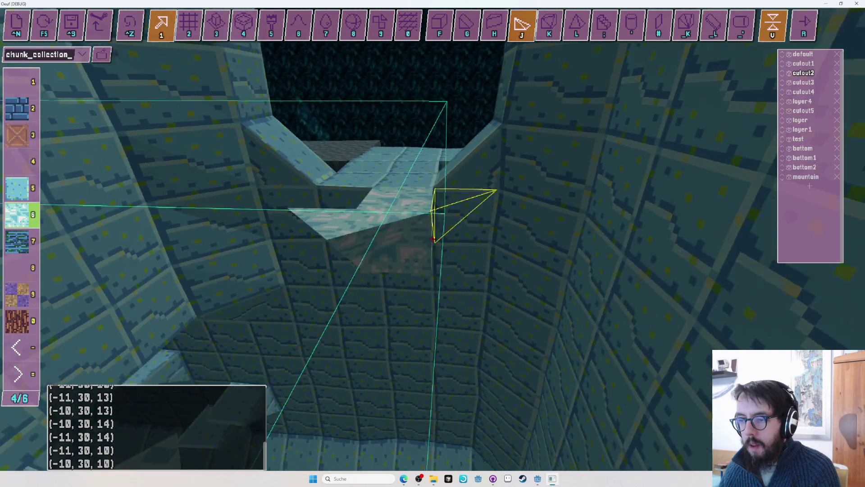
key("s")
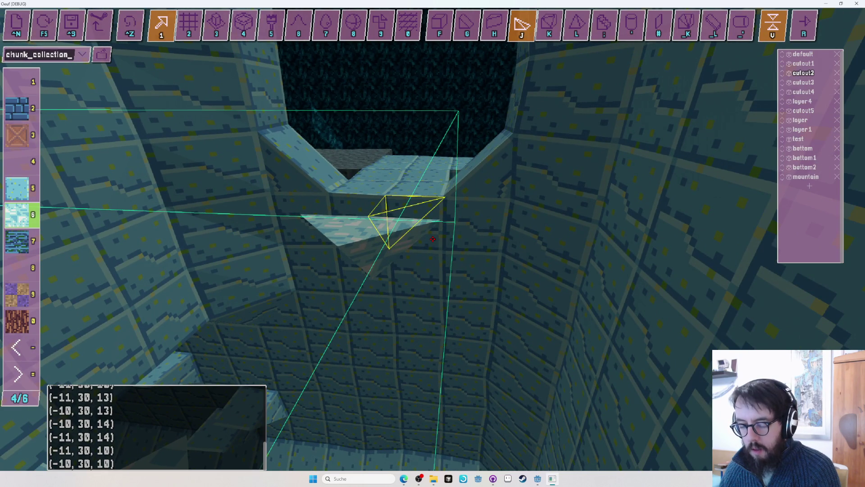
key("s")
key("a")
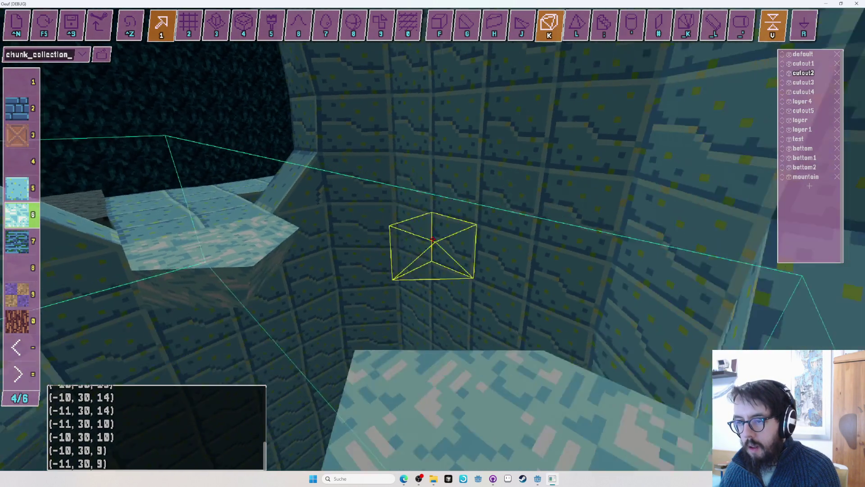
key("r")
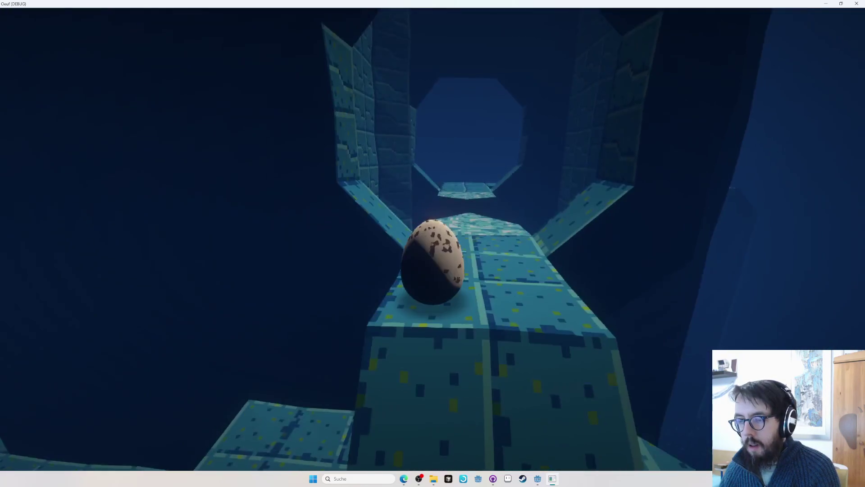
key("w")
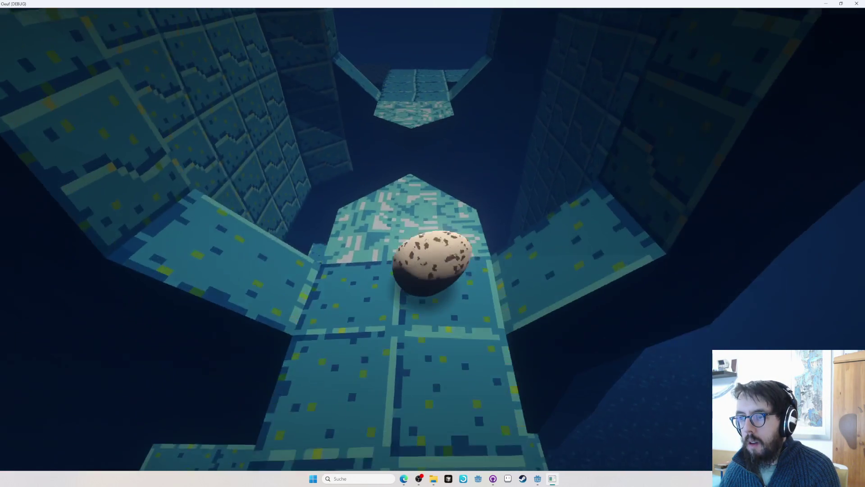
key("a")
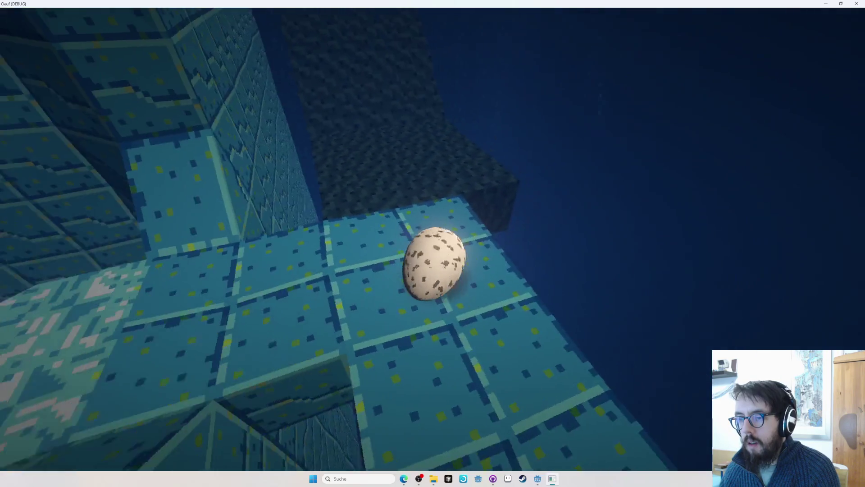
key("d")
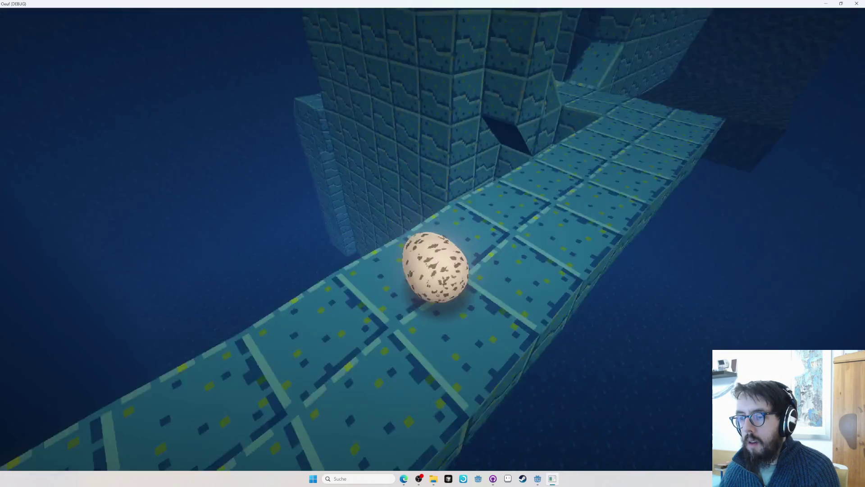
key("w")
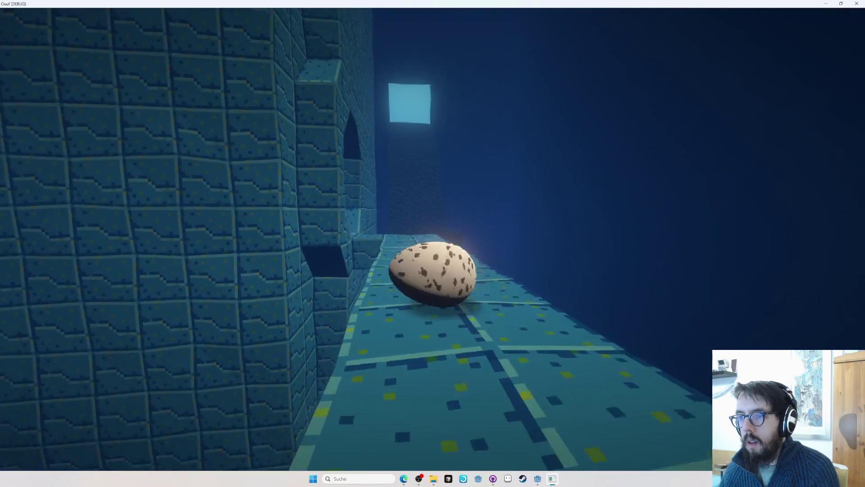
key("w")
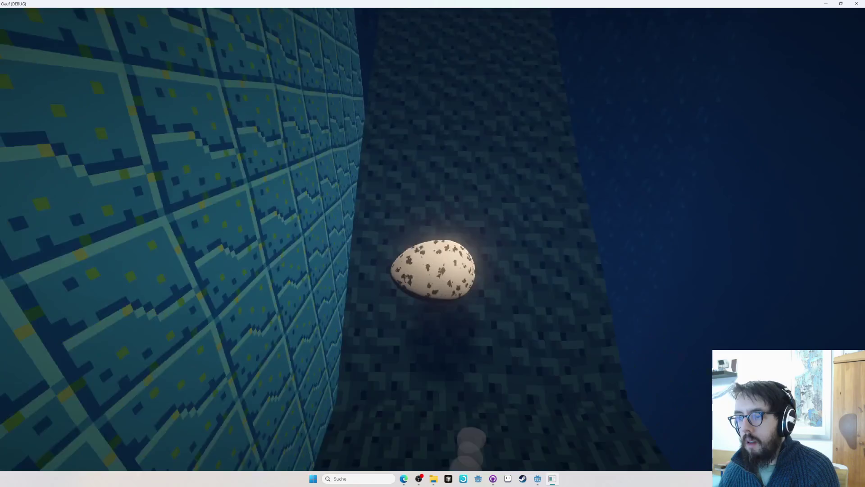
key("a")
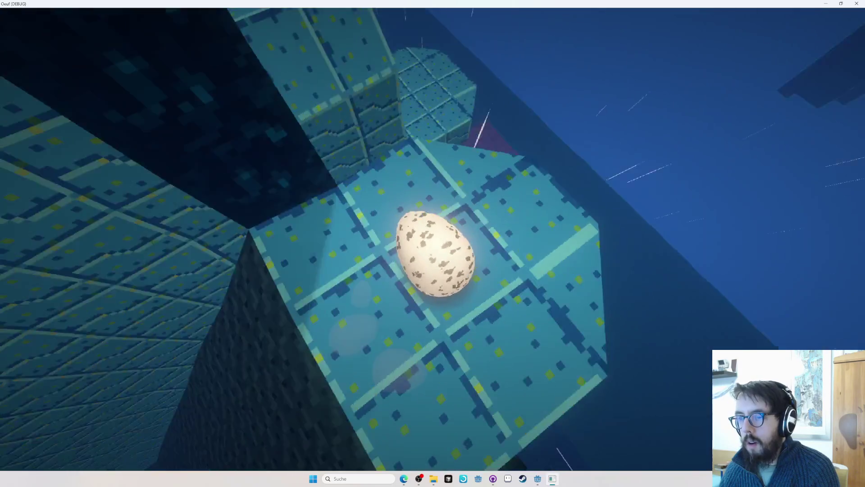
key("a")
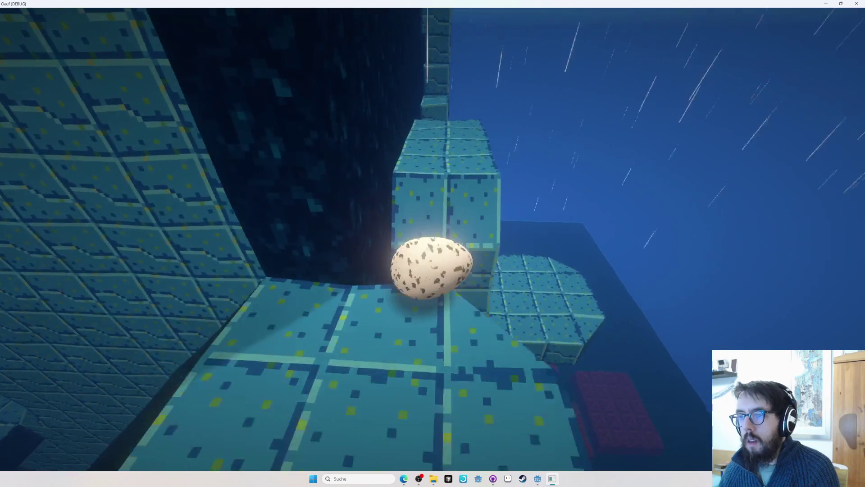
key("a")
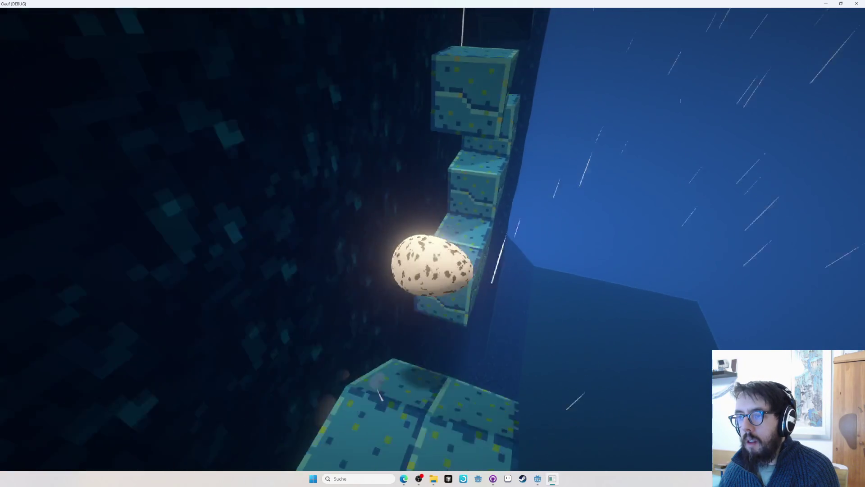
key("a")
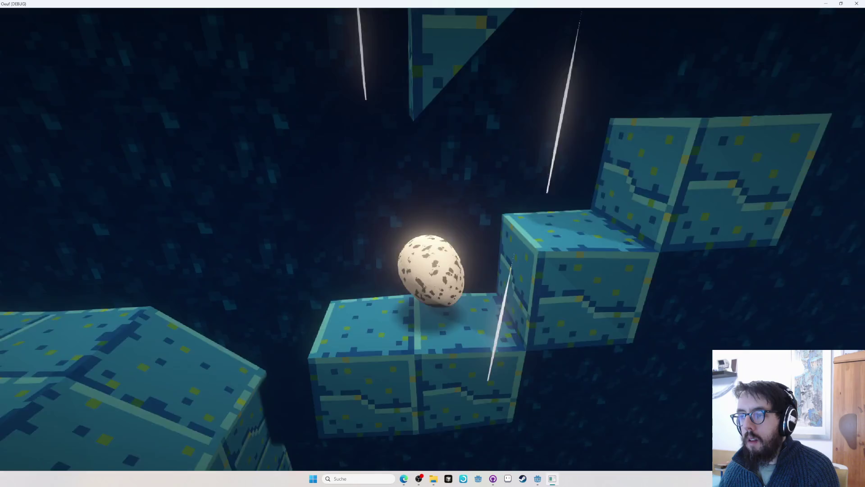
key("a")
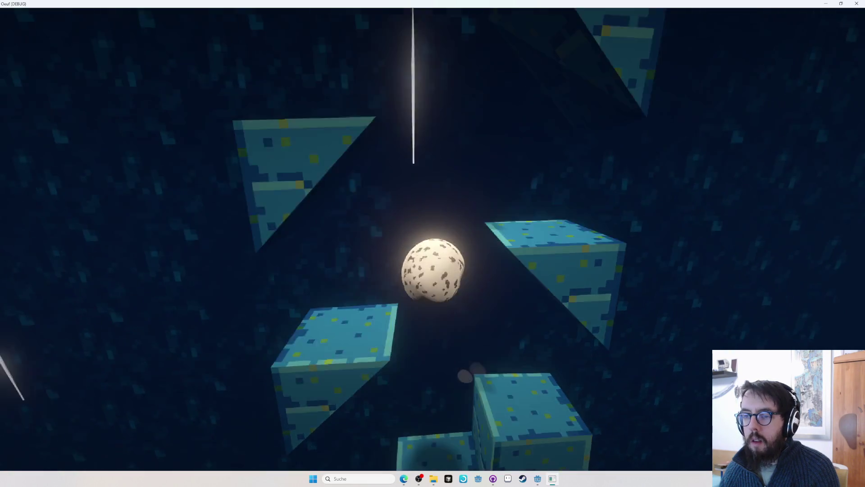
key("a")
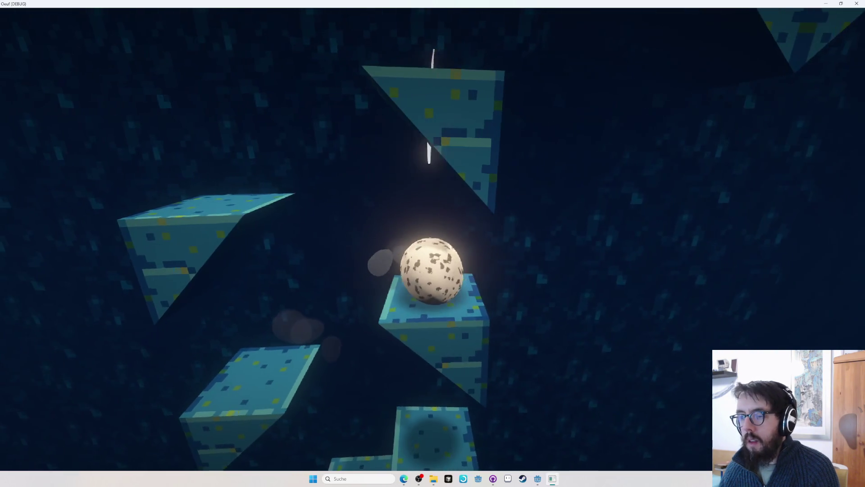
key("a")
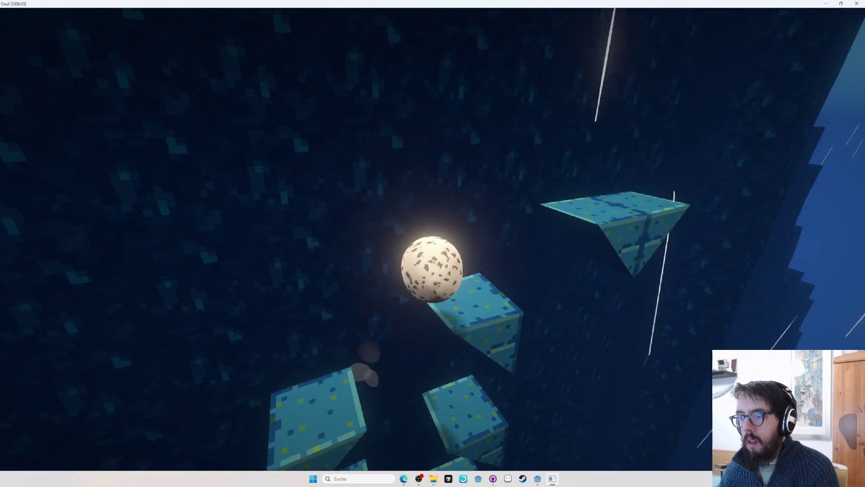
key("Escape")
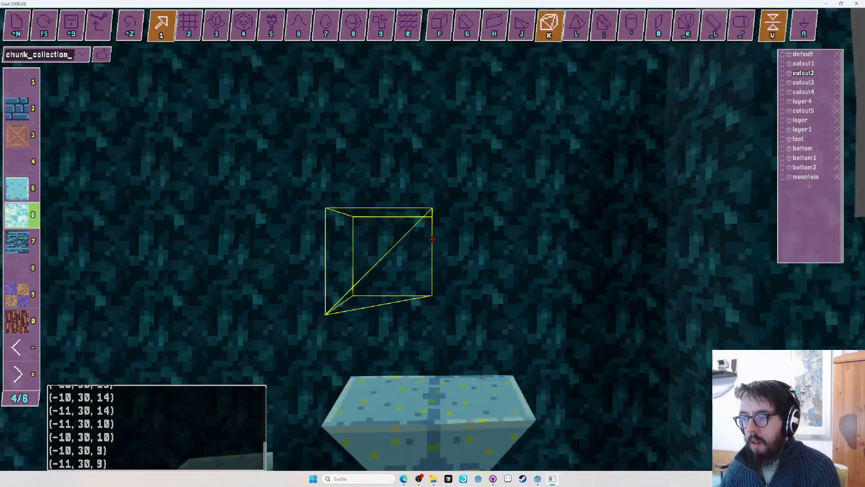
Switch to grid building, pick the dark rock block in slot 7 of the rock-and-grass page, and change the block shape
key("2")
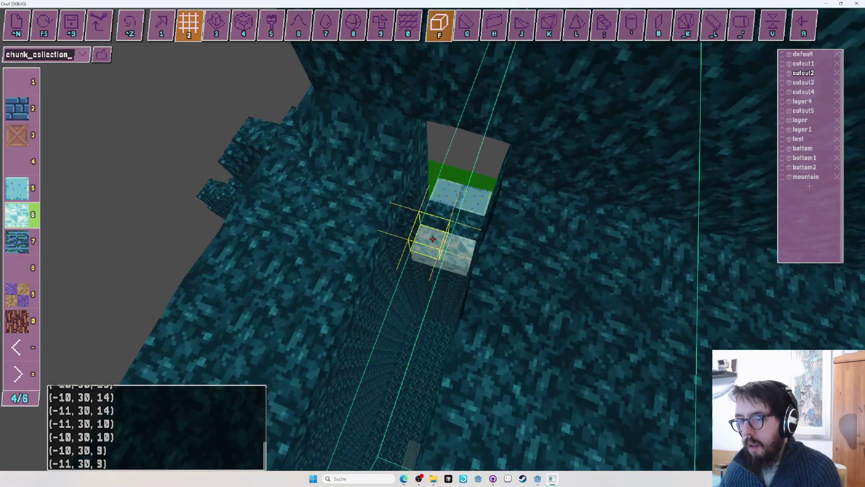
key("minus")
key("minus")
key("7")
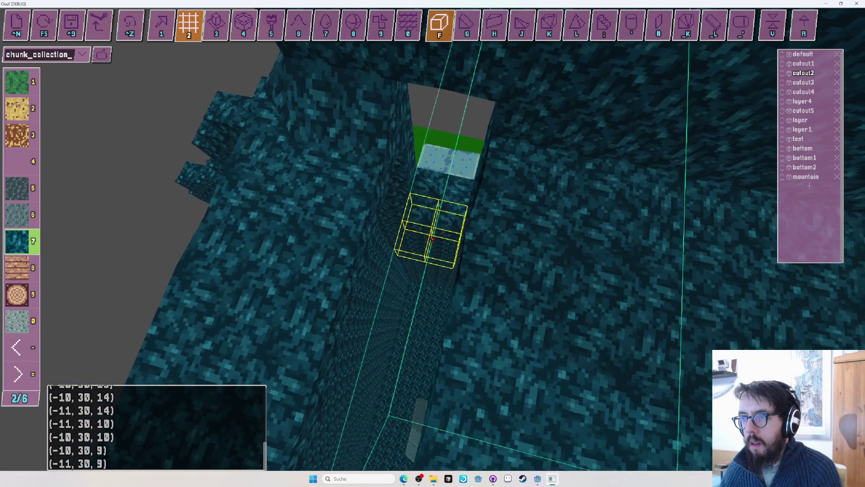
key("g")
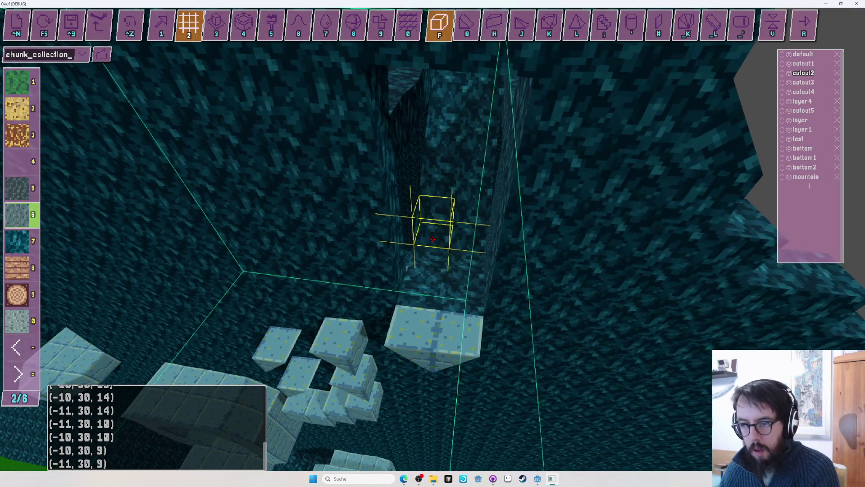
key("5")
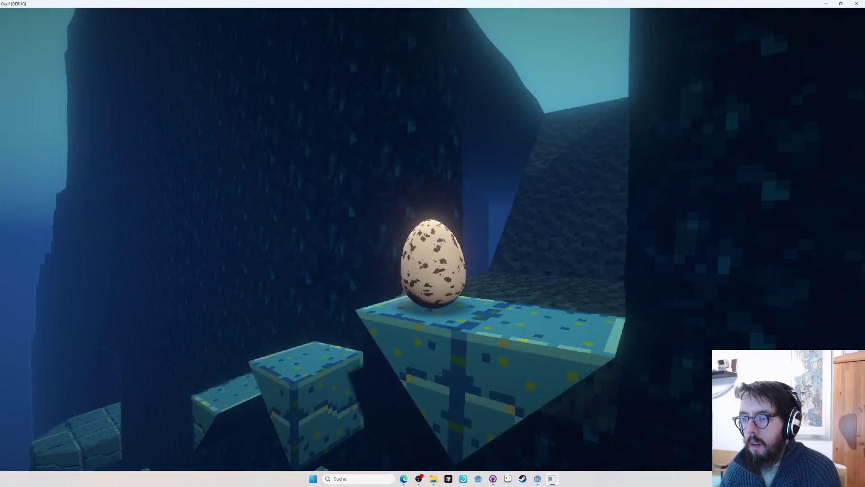
Fly the view forward into the shaft
key("w")
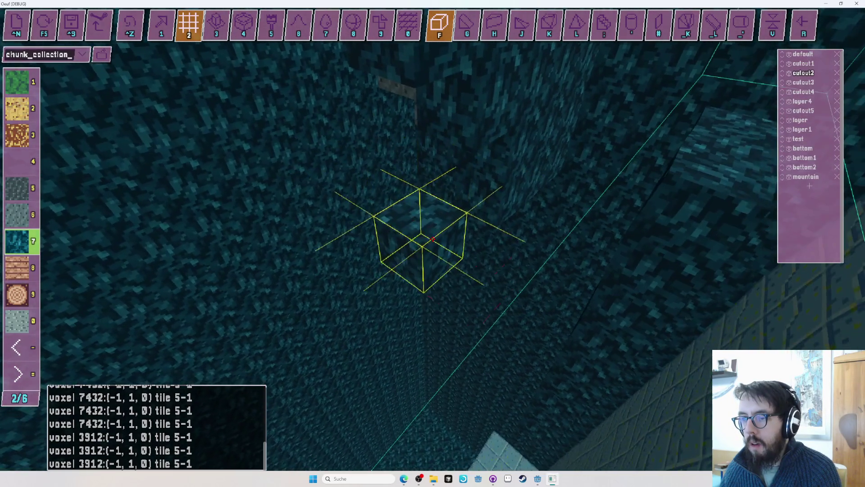
Save the chunk collection file while positioning the view in the shaft
key("w")
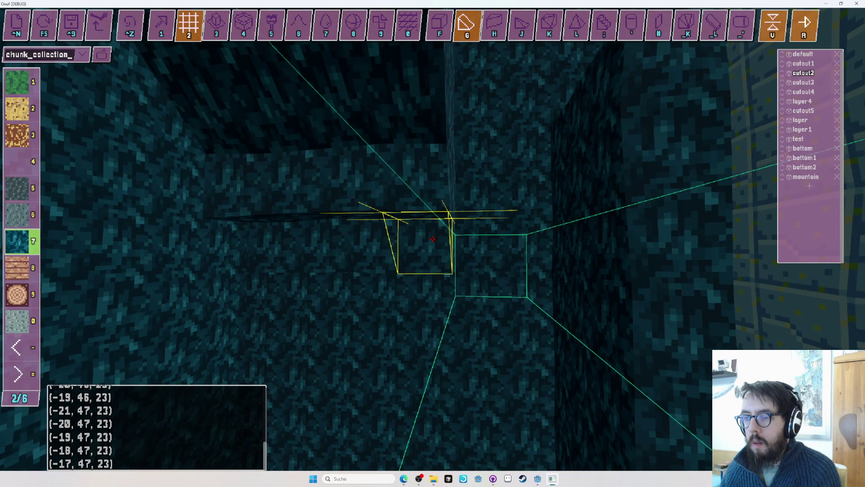
key("ctrl+s")
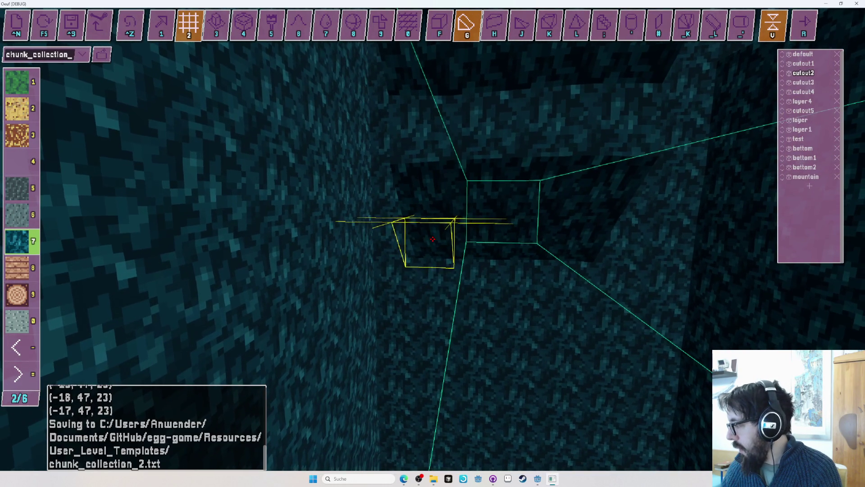
key("s")
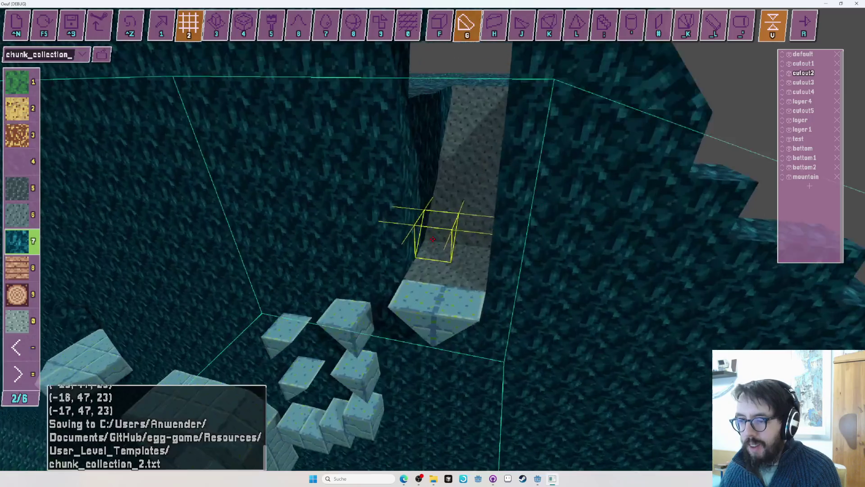
key("w")
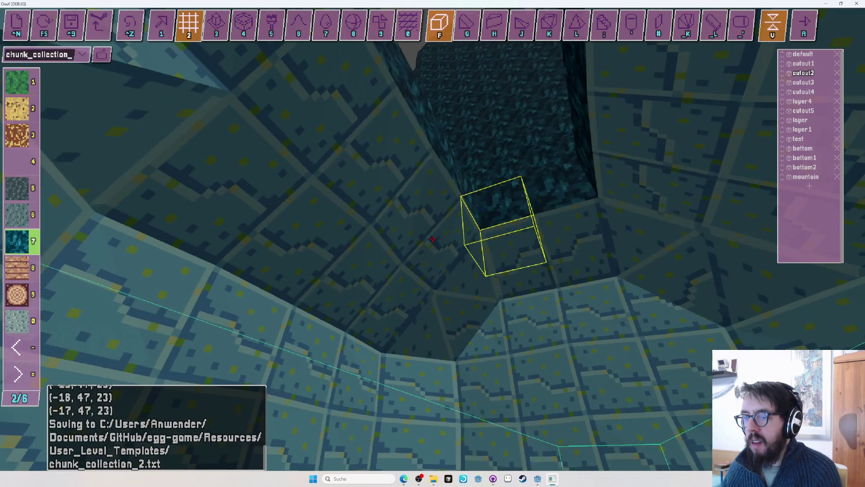
Lay a straight row of pale tile blocks along the dark floor
key("g")
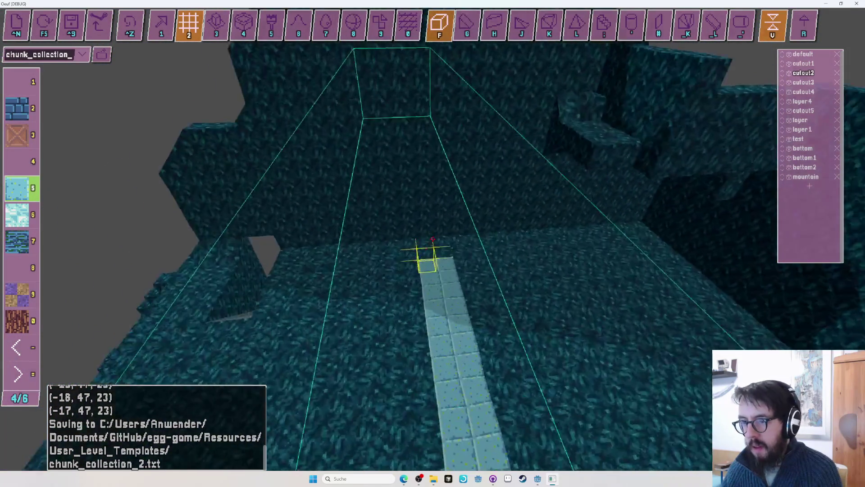
left_click_drag(432, 239, 432, 239)
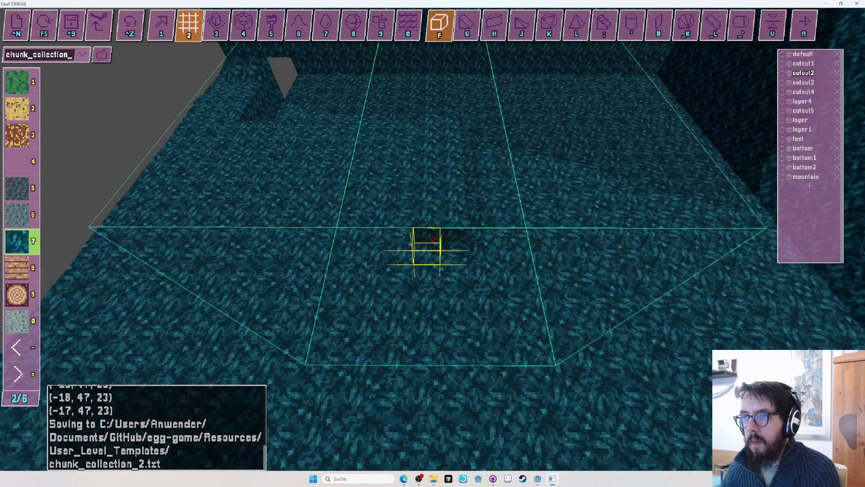
left_click(381, 20)
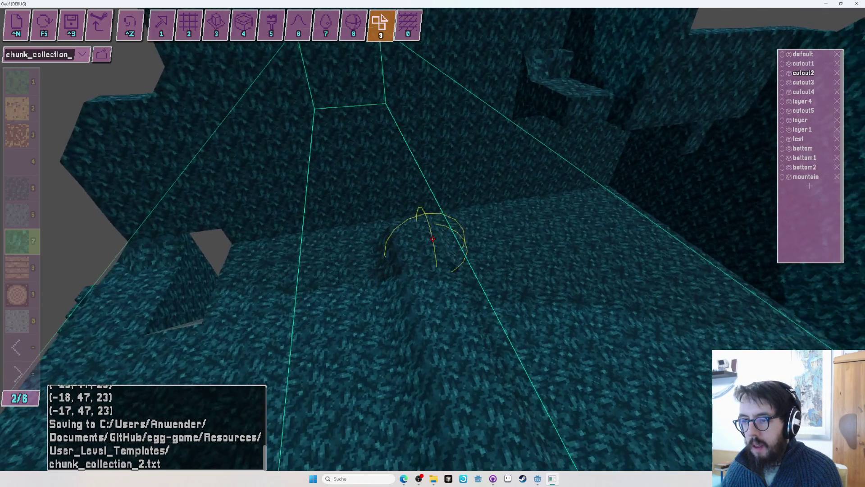
Undo the last several voxel edits and look down on the pit floor
key("ctrl+z")
key("ctrl+z")
key("ctrl+z")
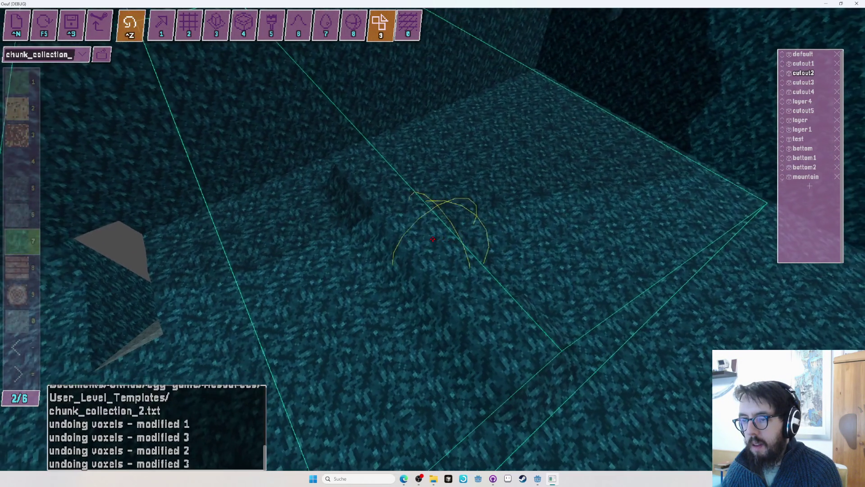
key("ctrl+z")
key("ctrl+z")
key("ctrl+z")
key("ctrl+z")
key("ctrl+z")
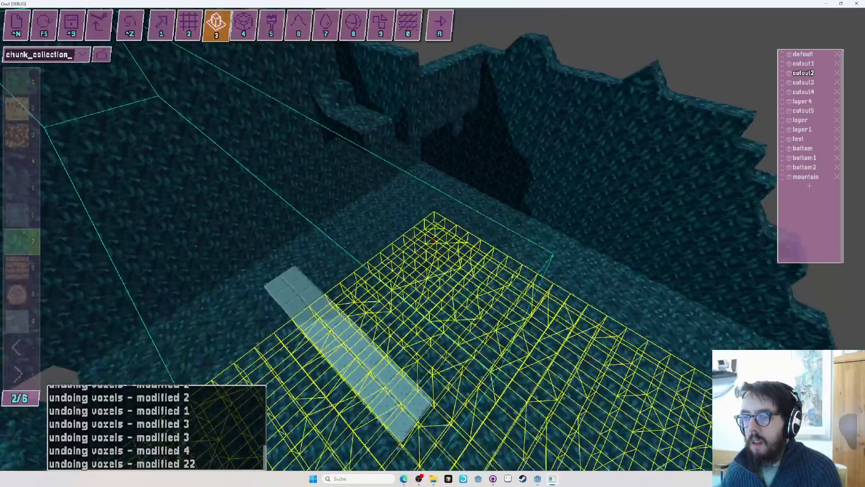
scroll(433, 242, "up", 3)
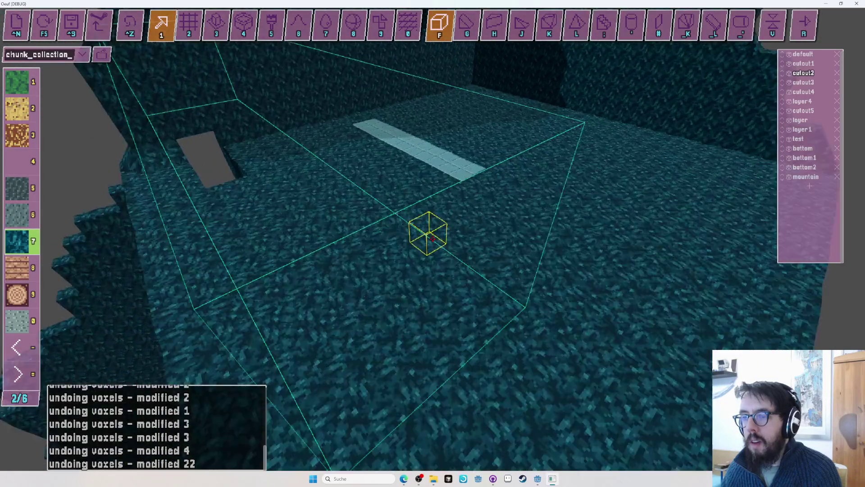
scroll(433, 239, "up", 5)
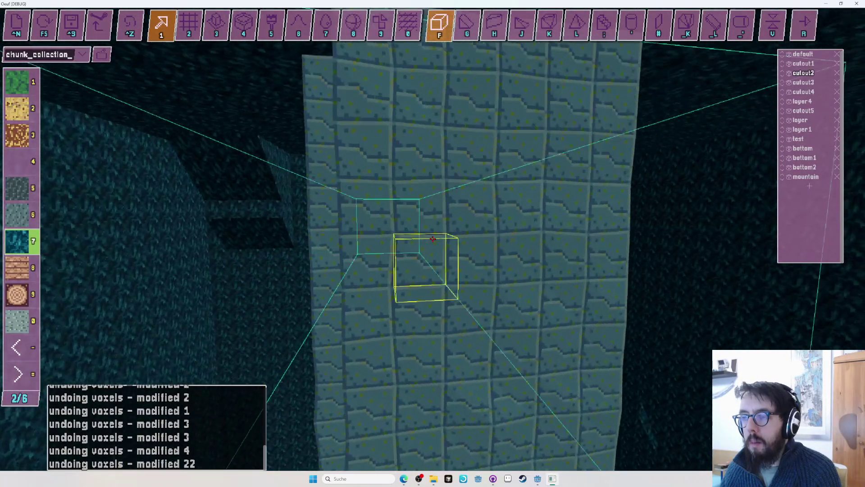
scroll(432, 239, "down", 8)
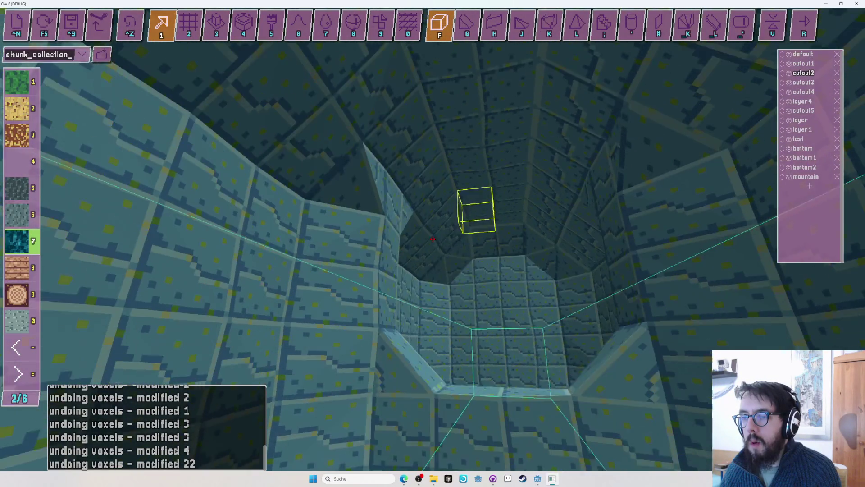
scroll(432, 239, "up", 6)
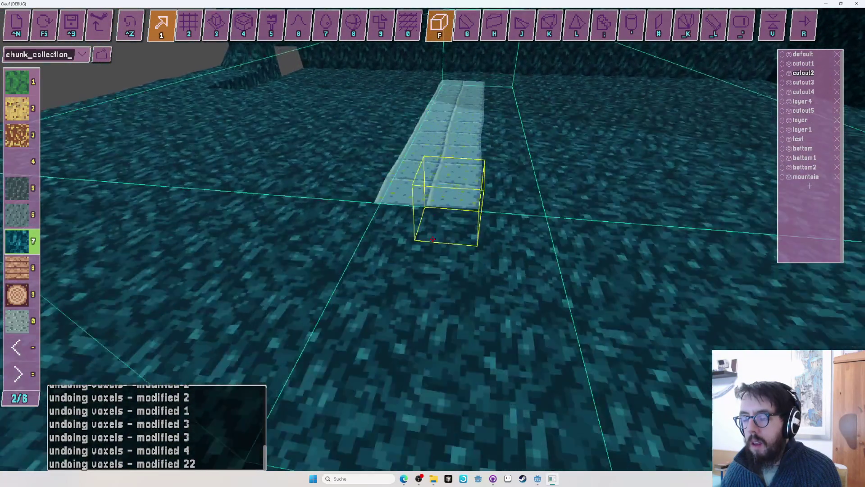
scroll(433, 239, "down", 8)
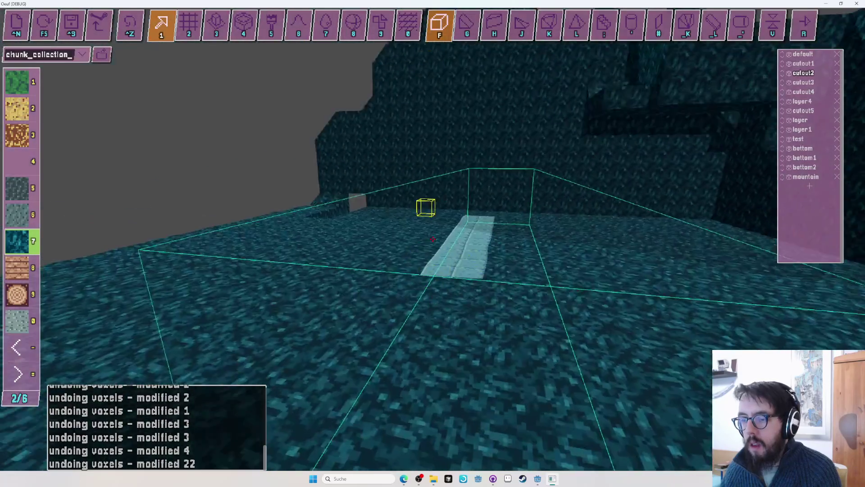
left_click_drag(433, 239, 432, 239)
type("pipetop")
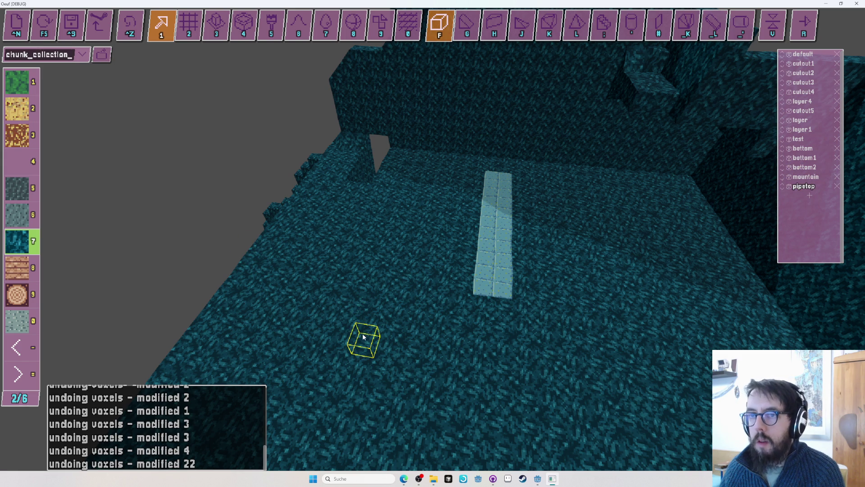
Box-select a large region over the floor around the tiled pillar and shaft
key("Tab")
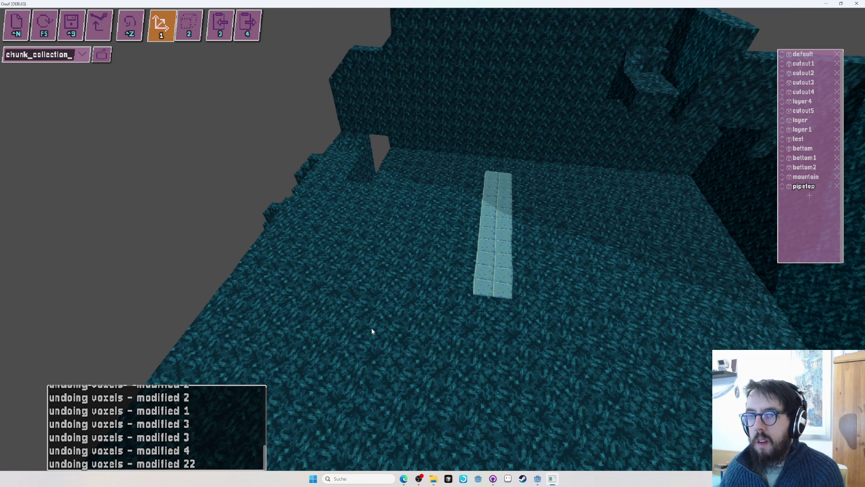
key("2")
left_click_drag(356, 339, 654, 141)
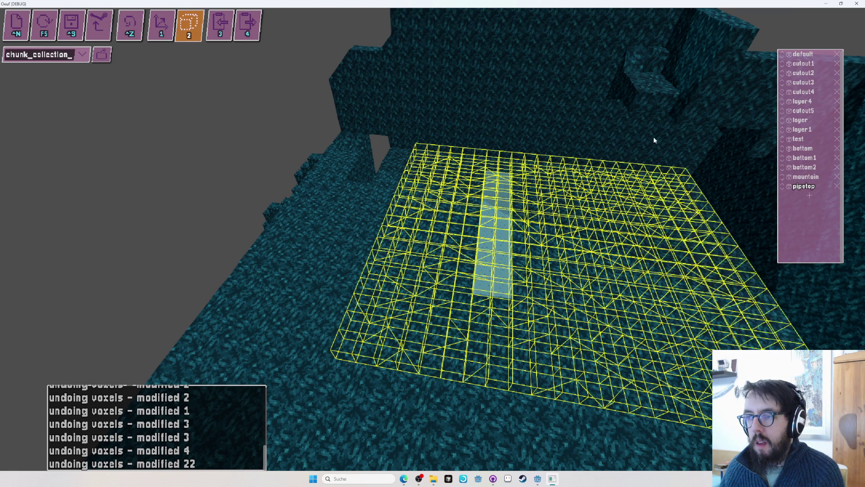
scroll(594, 139, "up", 10)
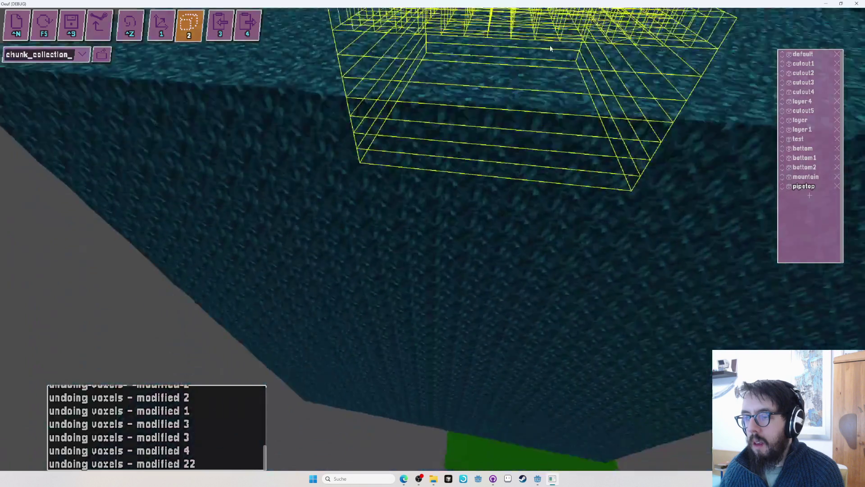
scroll(733, 25, "up", 5)
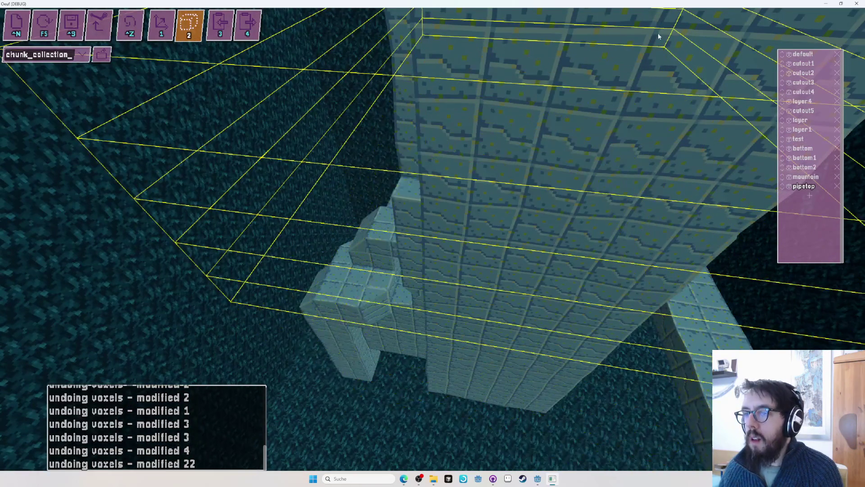
scroll(623, 69, "up", 5)
scroll(468, 14, "up", 10)
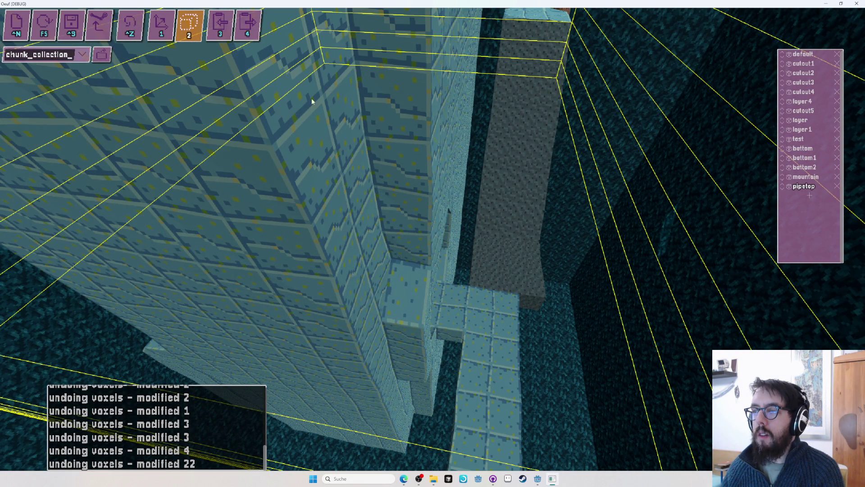
scroll(320, 77, "up", 5)
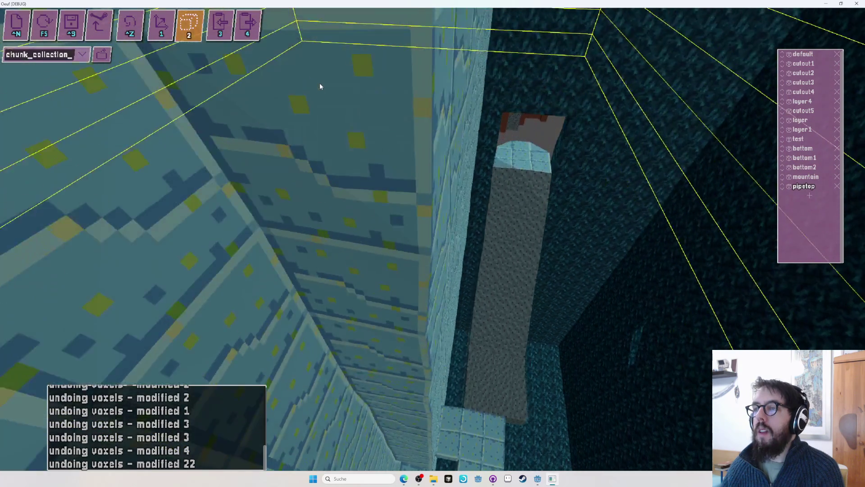
scroll(319, 88, "down", 5)
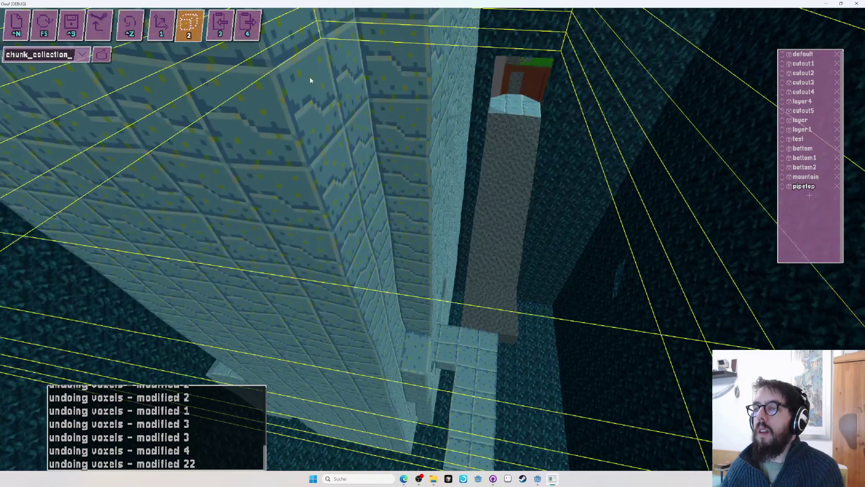
Shift the boxed region vertically, then undo the resulting 1896-voxel change
mouse_move(312, 60)
left_mouse_down()
mouse_move(433, 239)
mouse_move(434, 230)
mouse_move(408, 292)
mouse_move(433, 239)
left_mouse_up()
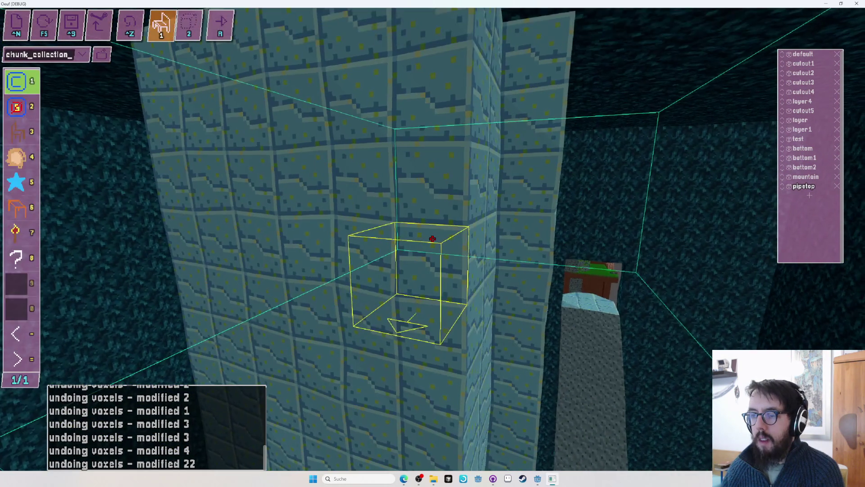
scroll(432, 239, "down", 5)
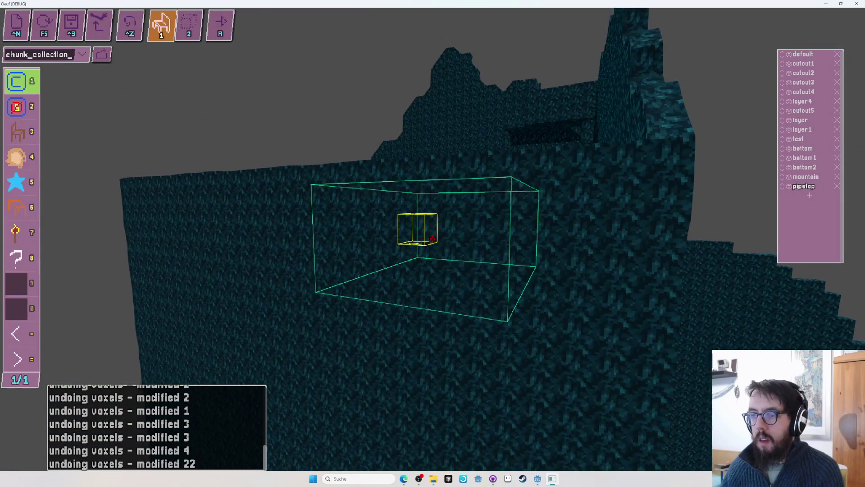
key("1")
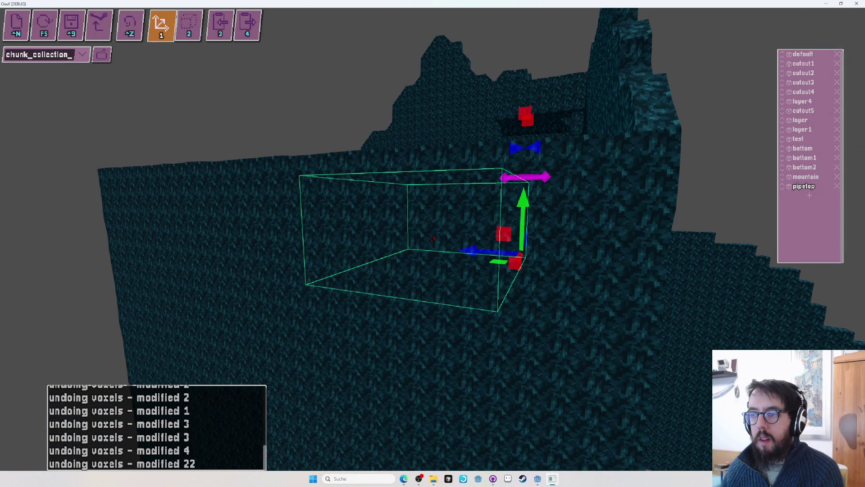
mouse_move(517, 204)
left_mouse_down()
mouse_move(518, 162)
mouse_move(526, 268)
left_mouse_up()
key("ctrl+z")
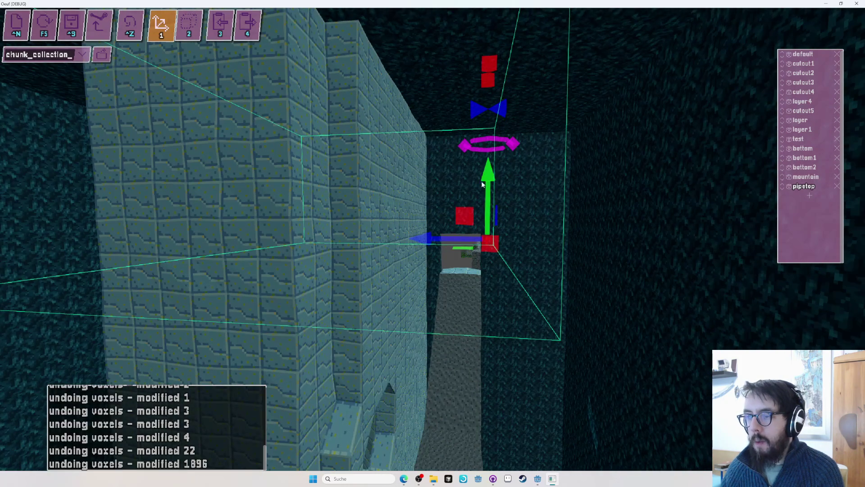
mouse_move(486, 223)
left_mouse_down()
mouse_move(485, 192)
mouse_move(483, 238)
left_mouse_up()
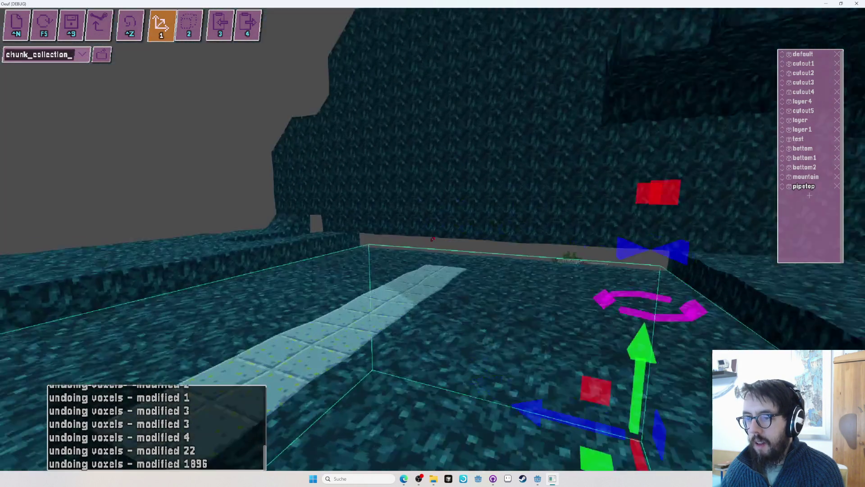
Return to cube placement with the mountain layer as the edited layer
left_click_drag(418, 267, 419, 266)
key("f")
left_click_drag(429, 237, 427, 232)
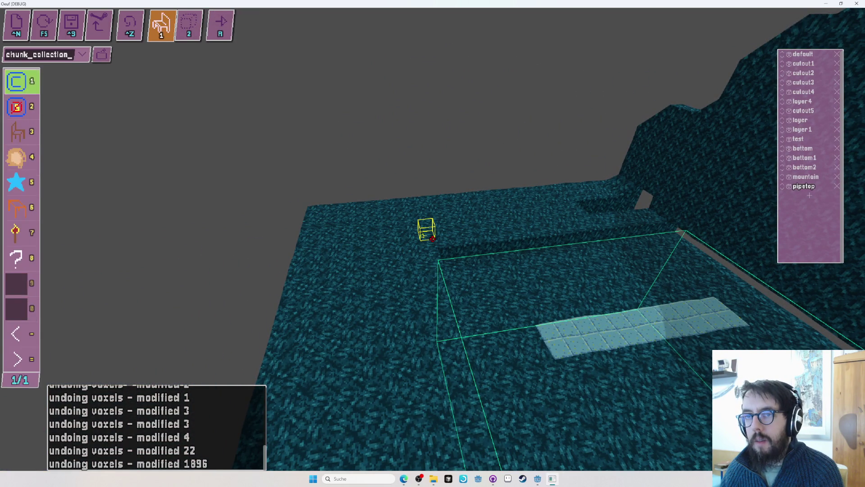
key("ctrl+Up")
Select a large floor area for blocks, then look around the tower interior
key("2")
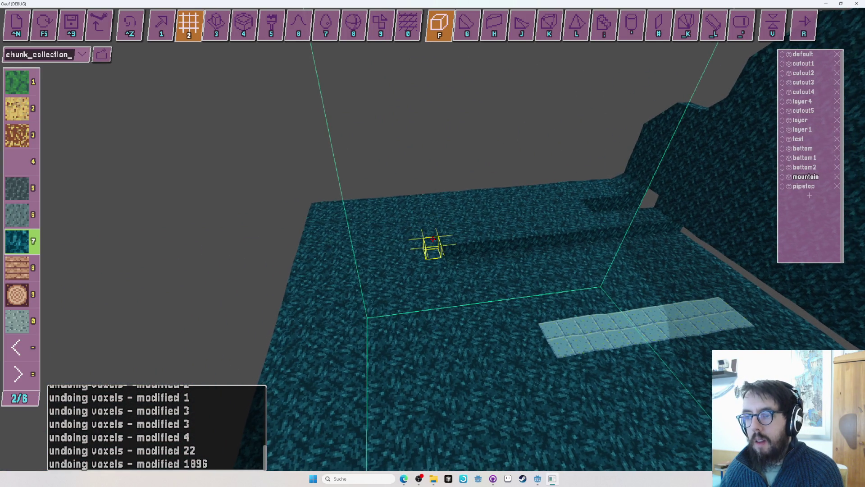
left_click_drag(433, 237, 322, 353)
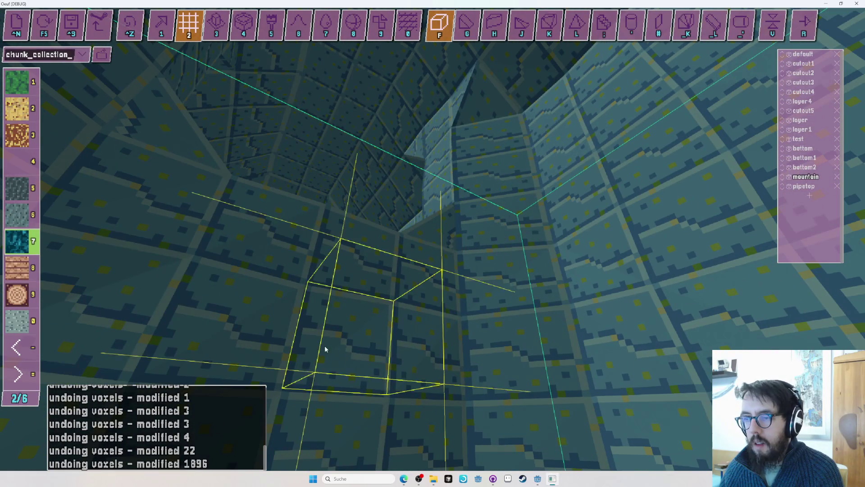
key("Tab")
left_click_drag(504, 268, 433, 238)
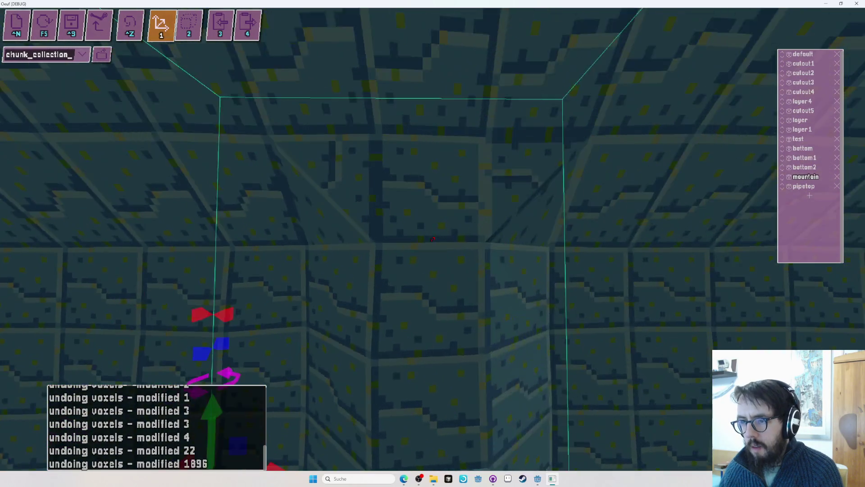
left_click_drag(432, 238, 433, 238)
Set a reoriented sloped wedge at the stone steps and save chunk_collection_2.txt
key("2")
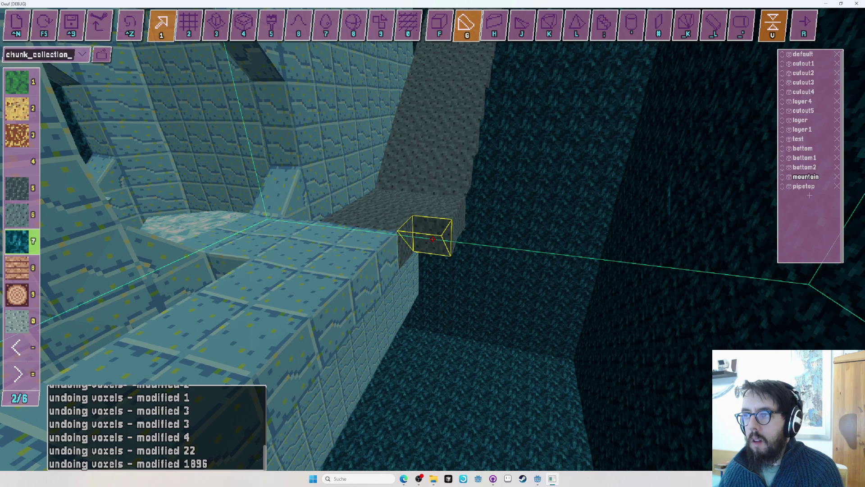
mouse_move(433, 239)
left_mouse_down()
mouse_move(320, 276)
mouse_move(433, 239)
left_mouse_up()
key("w")
key("g")
key("u")
key("2")
key("ctrl+s")
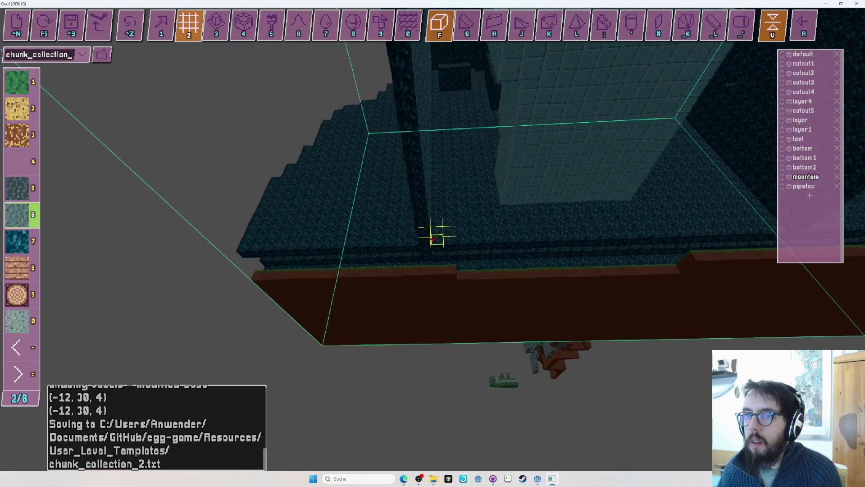
Undo the recent voxel additions along the stone tower's base
left_click_drag(433, 238, 432, 239)
key("1")
key("2")
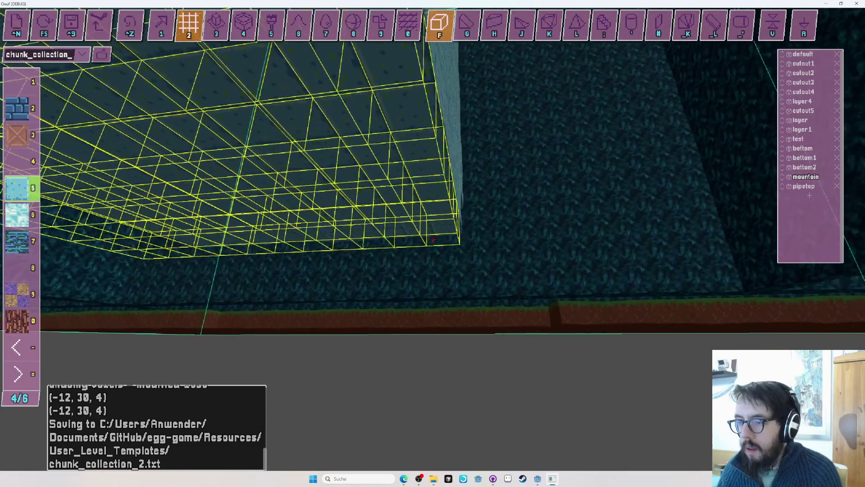
key("ctrl+z")
key("ctrl+z")
key("ctrl+z")
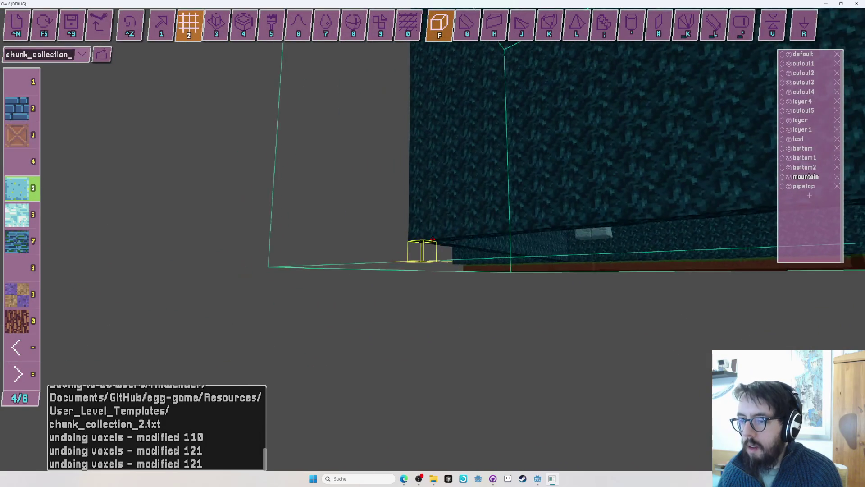
Mark a box region along the tower base, fly around the grass platform, and switch to object placement
key("3")
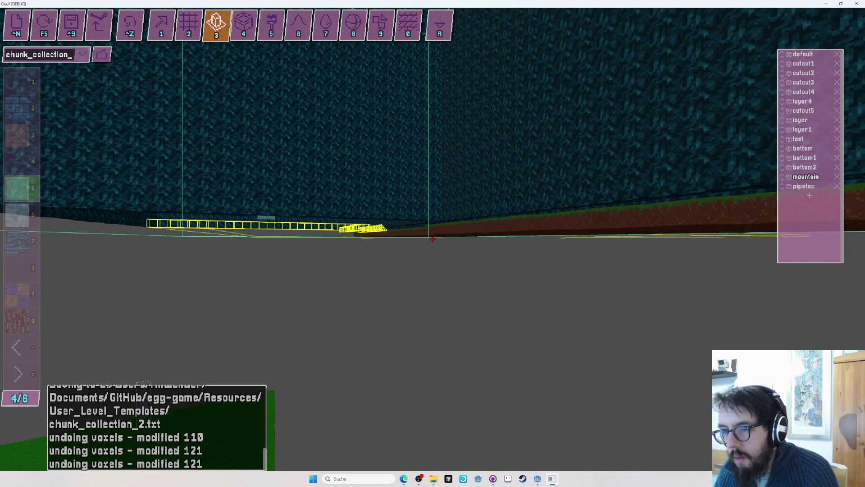
key("w")
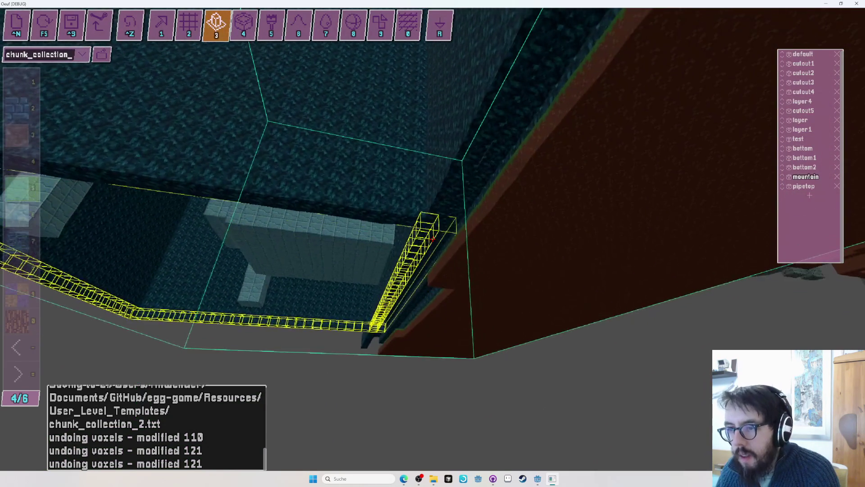
left_click(432, 238)
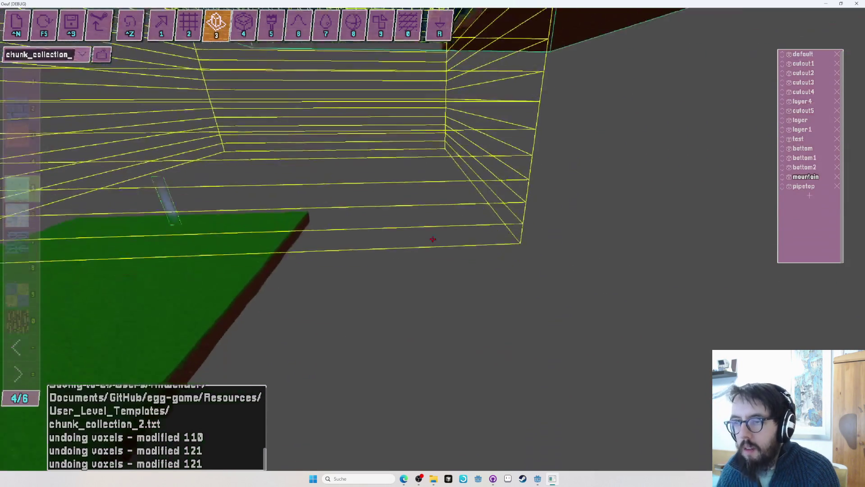
left_click(432, 239)
key("s")
key("w")
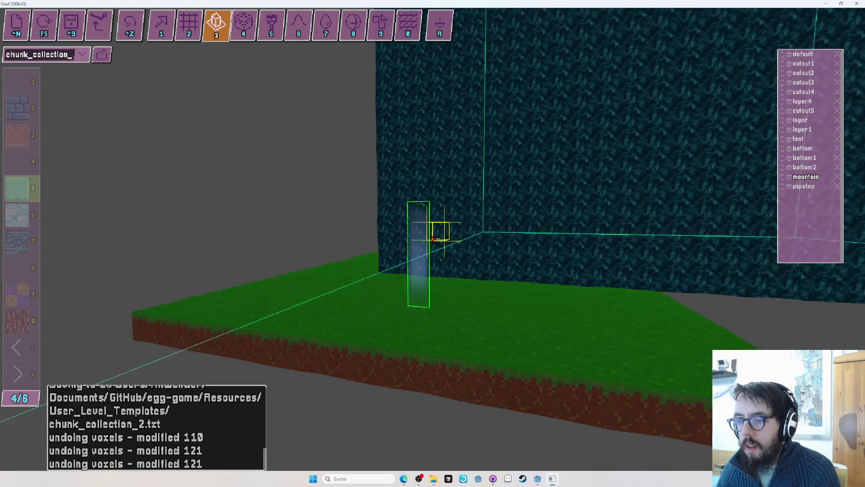
key("s")
key("Tab")
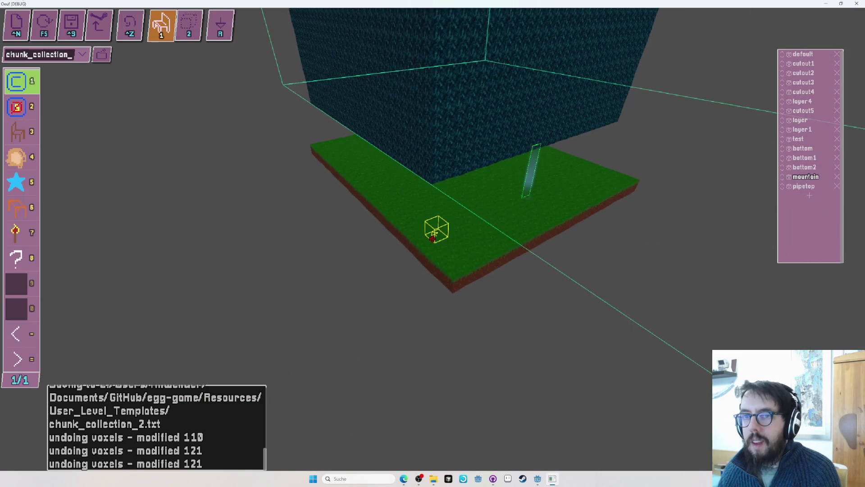
Delete the END object from the tower wall
left_click(580, 191)
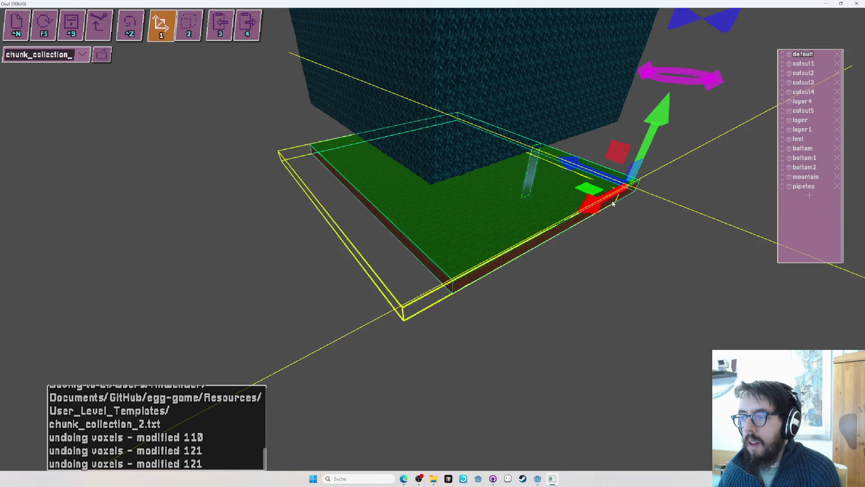
key("Tab")
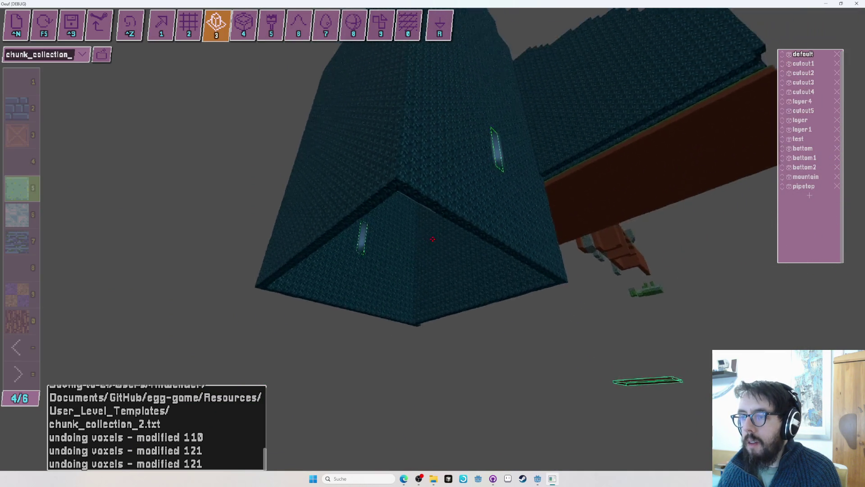
key("Tab")
left_click(431, 238)
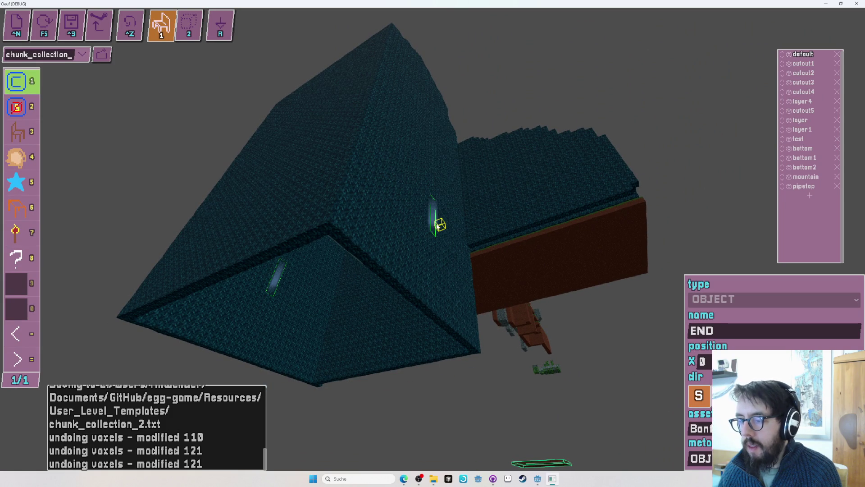
key("Delete")
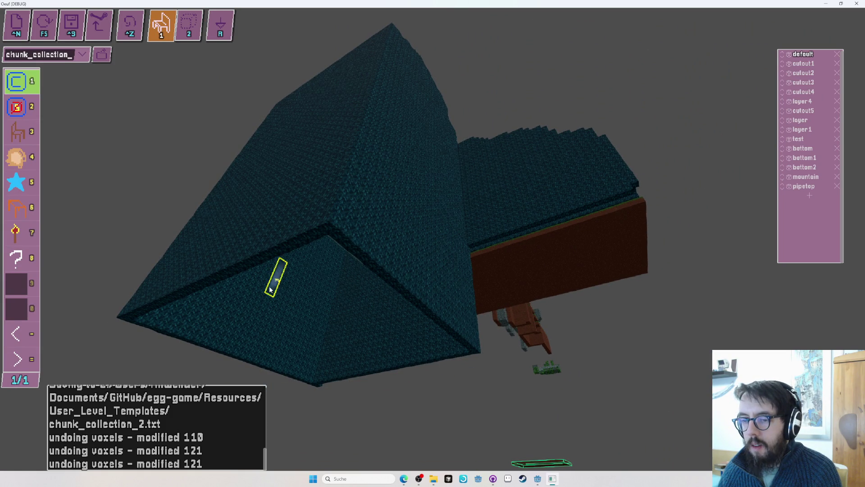
Back in voxel editing, make the mountain layer the active layer
key("2")
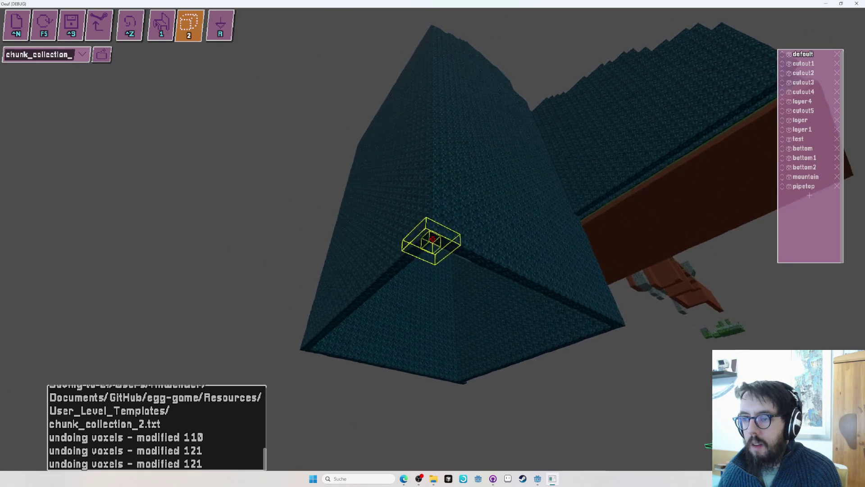
key("1")
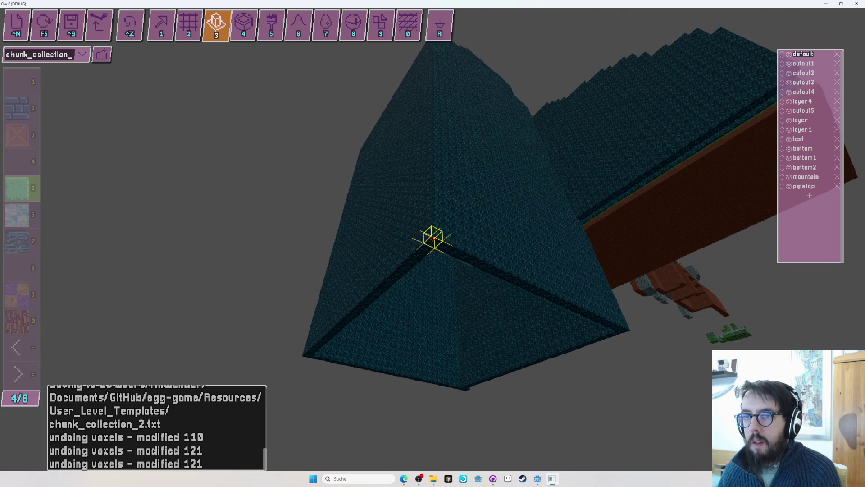
left_click(432, 239, "ctrl")
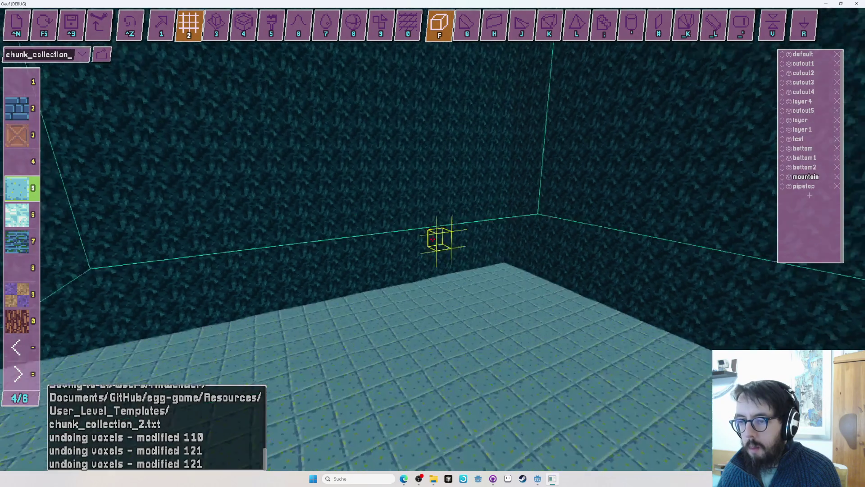
Undo the 756-voxel edit and show the second page of materials
key("ctrl+z")
key("minus")
key("minus")
key("7")
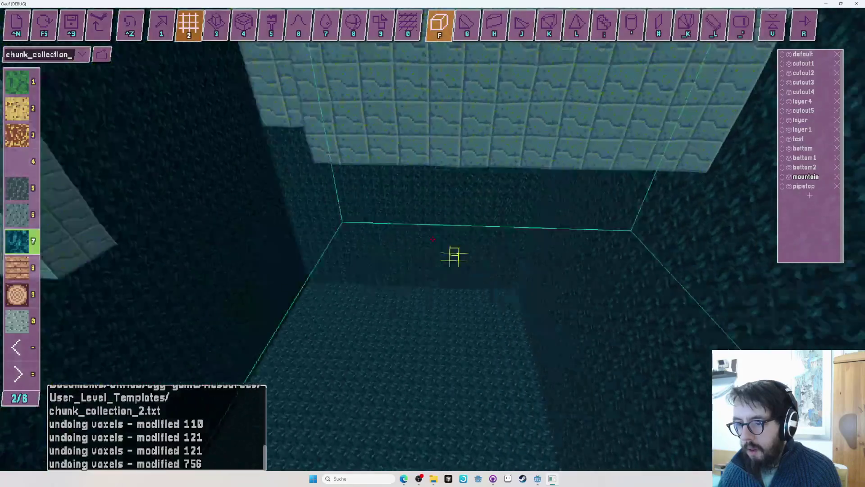
Place trigger TRIGGER1 in the room corner, set its meta to KILL, and enlarge it along the floor
key("f")
key("r")
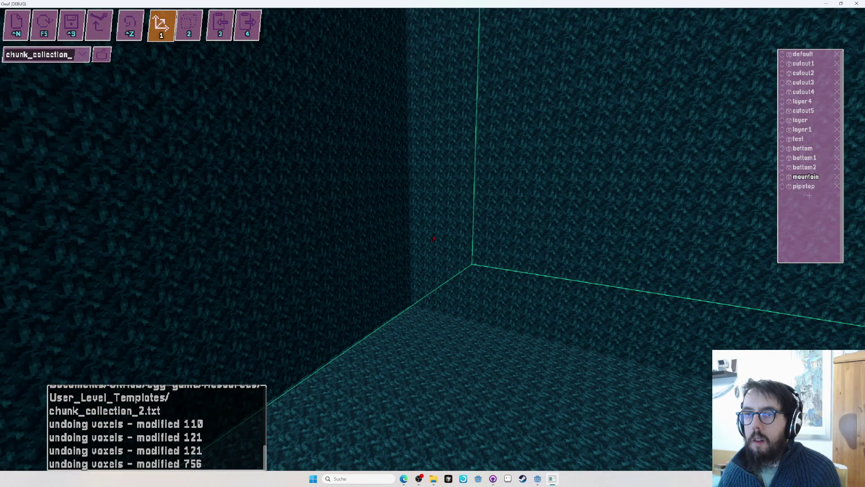
key("r")
left_click(629, 313)
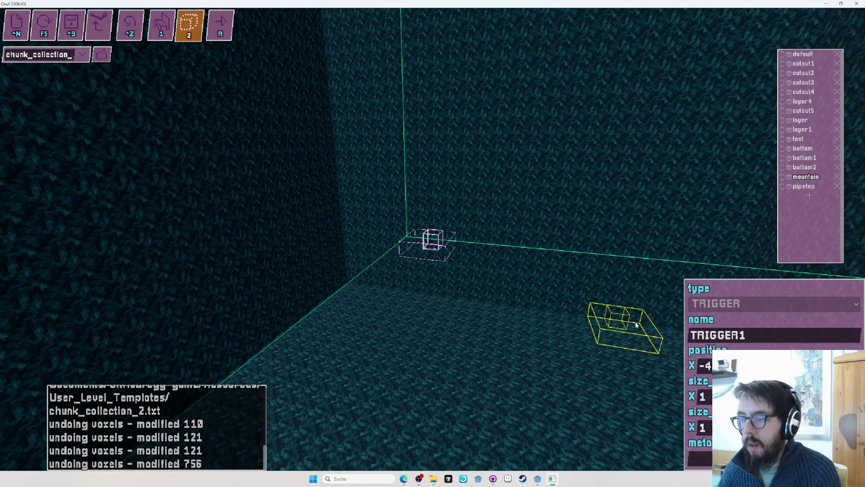
left_click(717, 336)
left_click(698, 458)
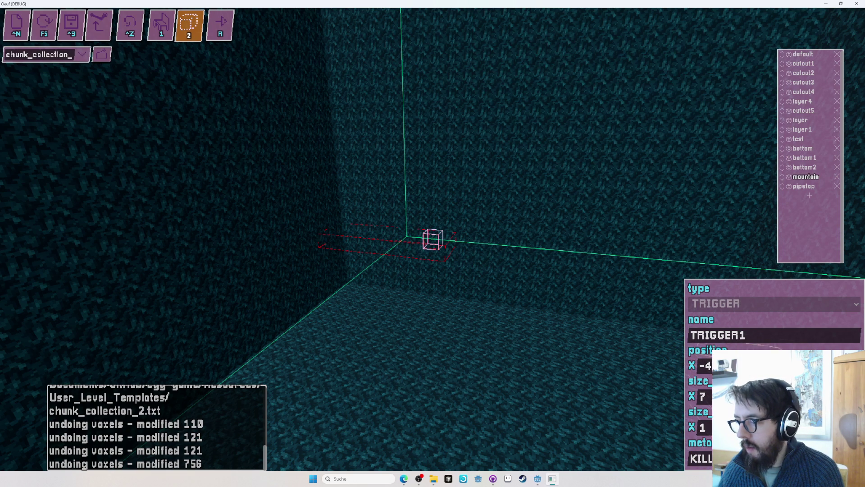
key("d")
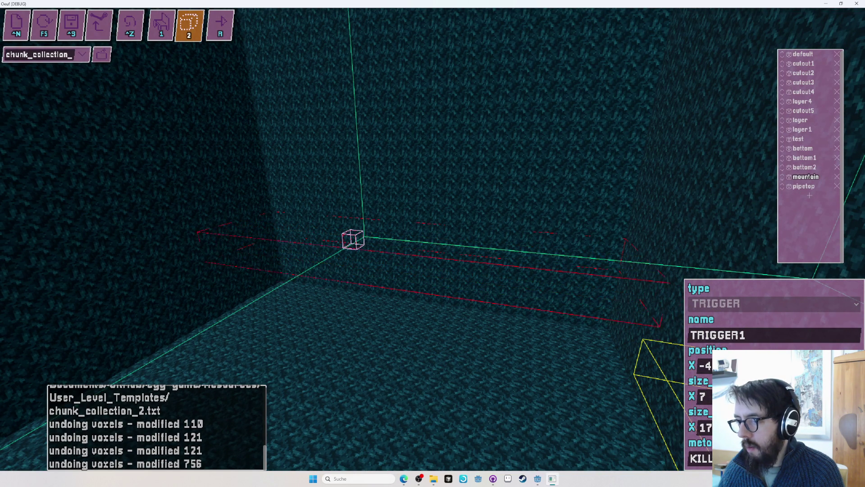
Frame the trigger box and save chunk_collection_2
key("s")
left_click_drag(433, 239, 801, 328)
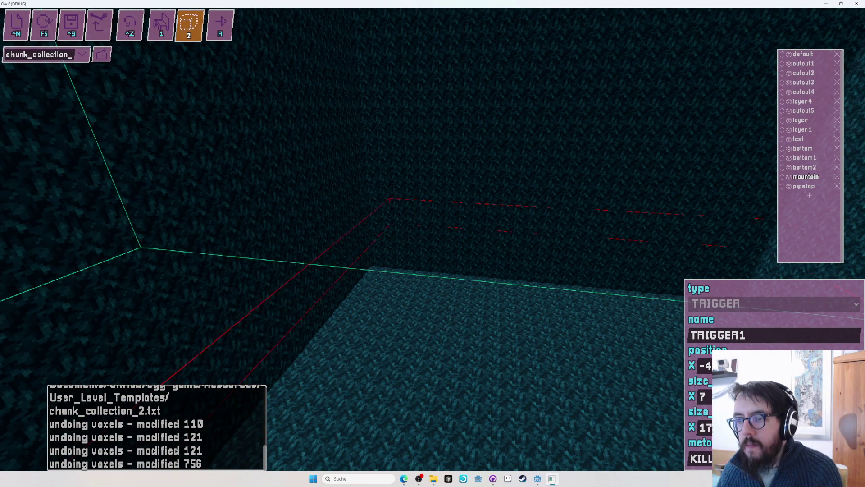
key("s")
key("ctrl+s")
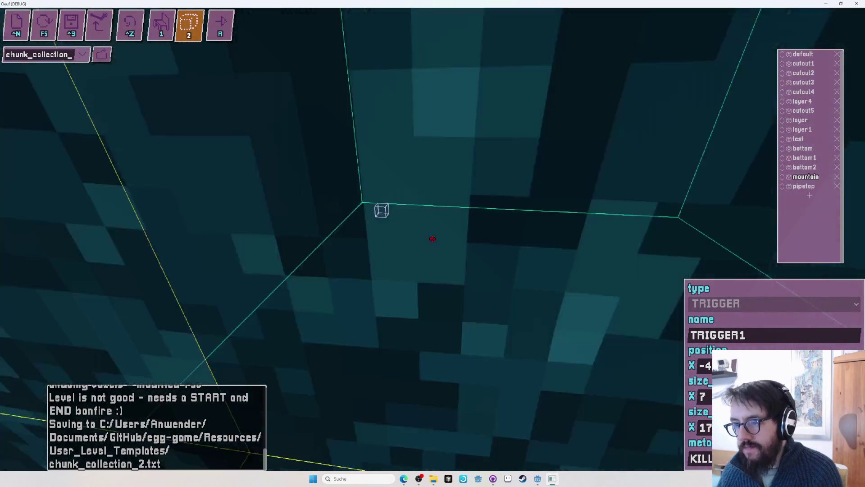
Inspect the trigger from around the stone pillar and return to voxel editing
key("a")
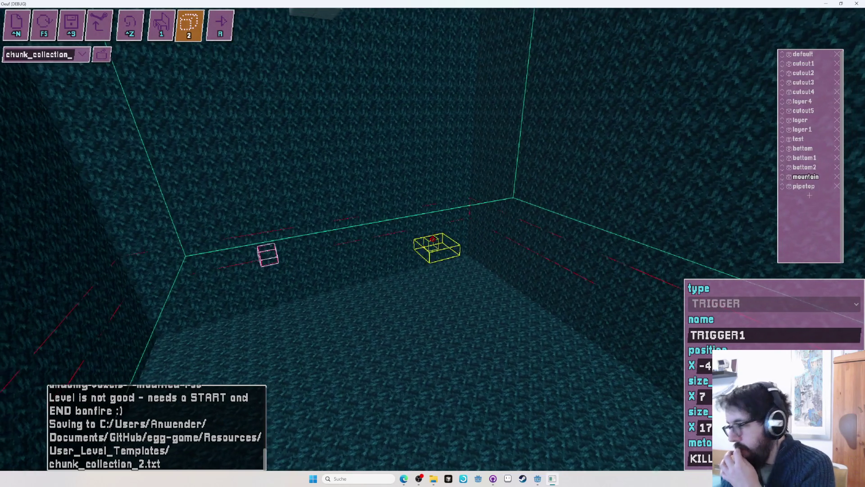
key("w")
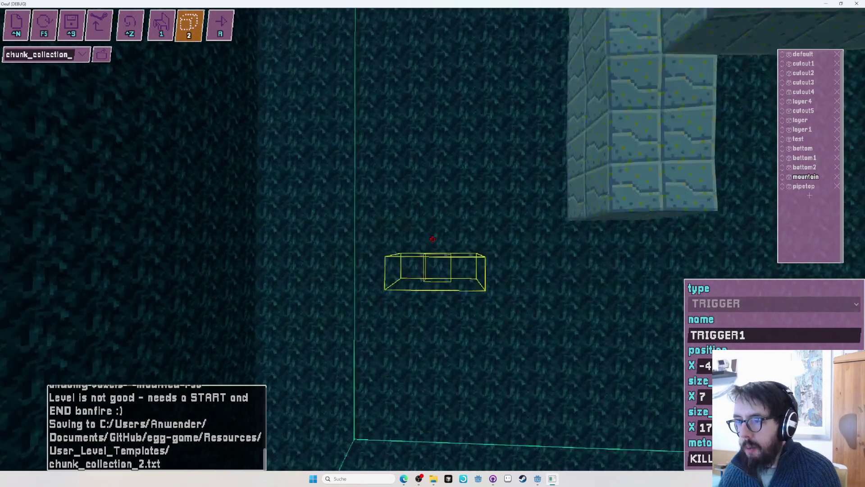
key("s")
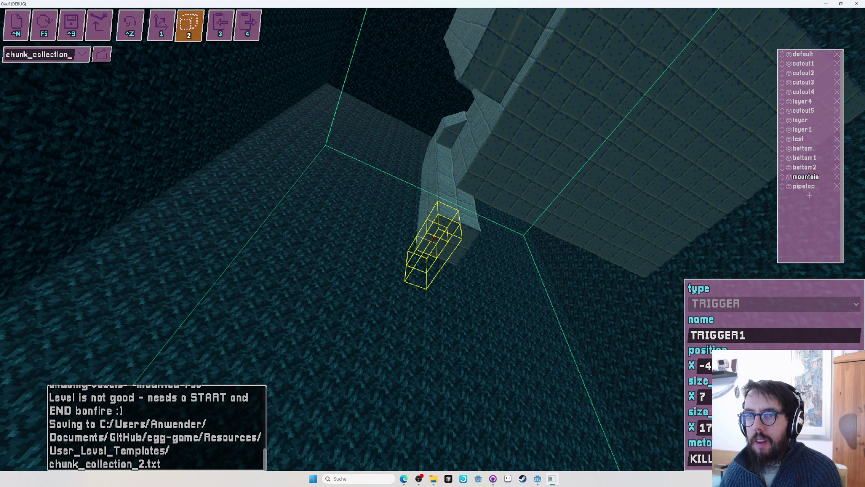
key("1")
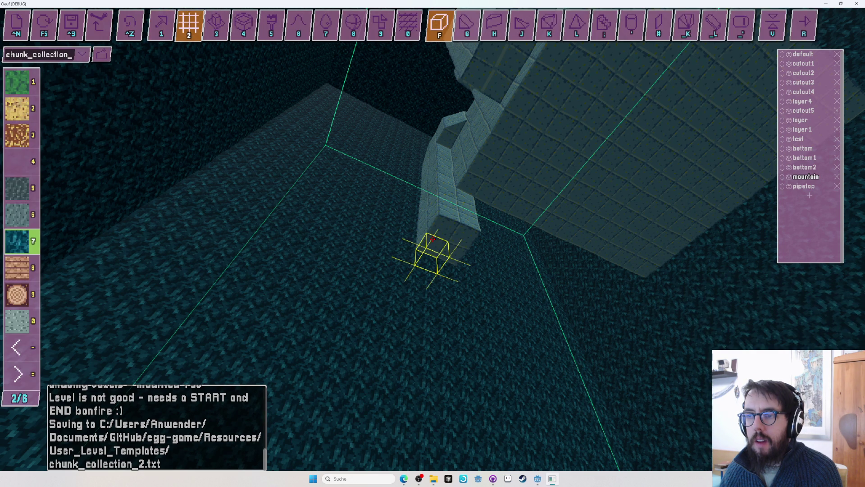
key("w")
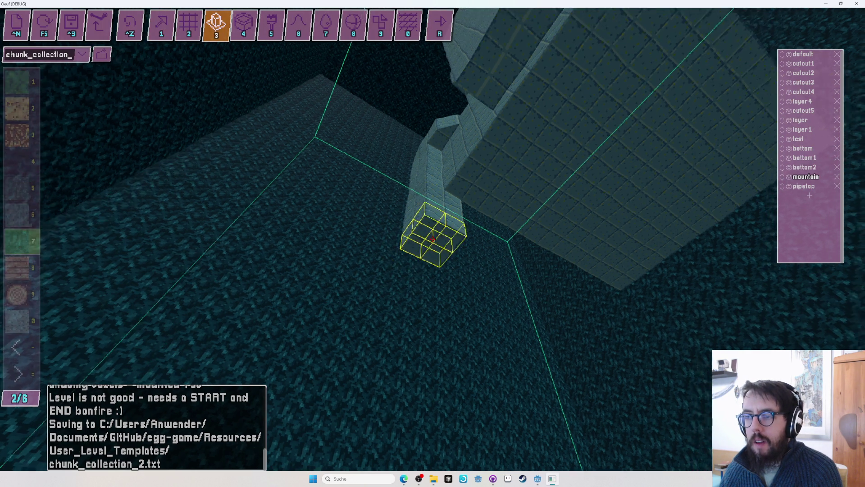
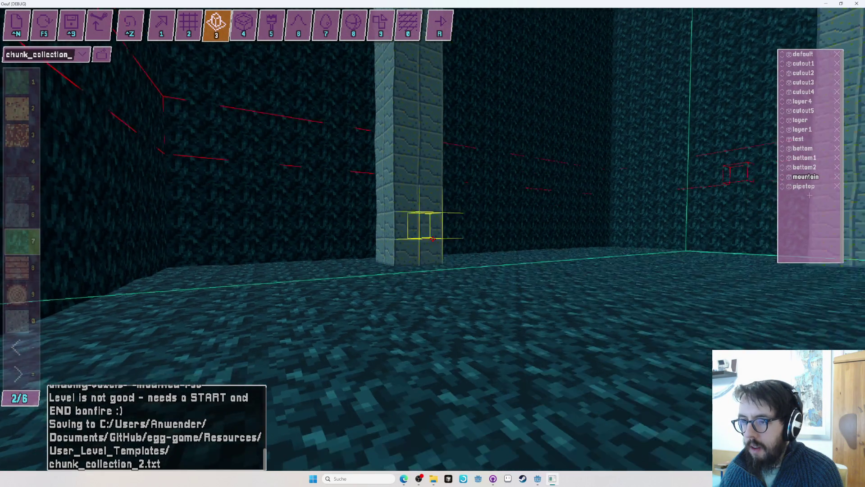
Look down onto the pillar top and run a quick egg playtest, then return to editing
key("s")
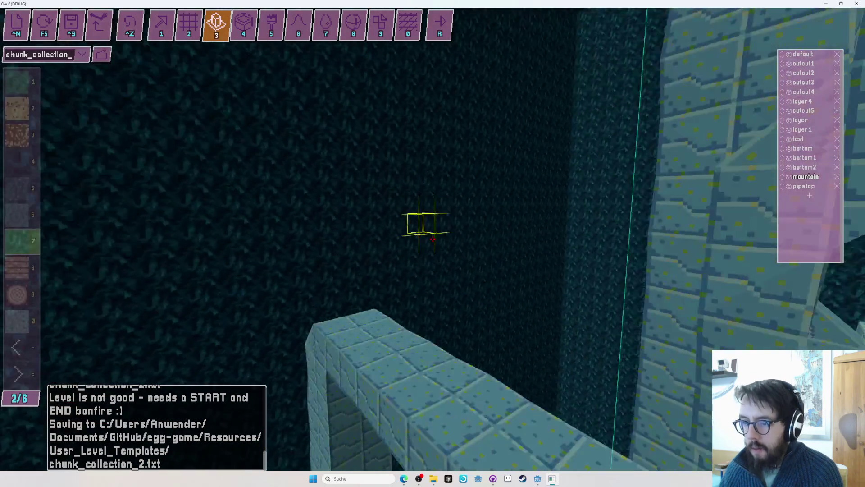
key("r")
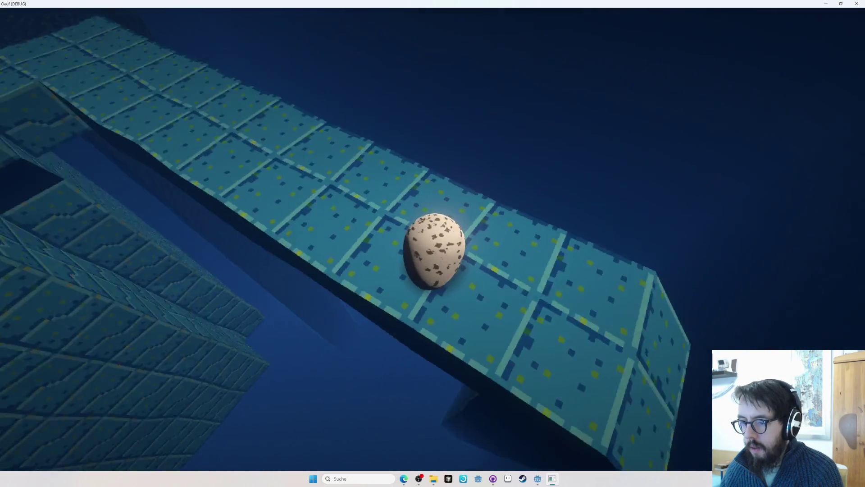
key("r")
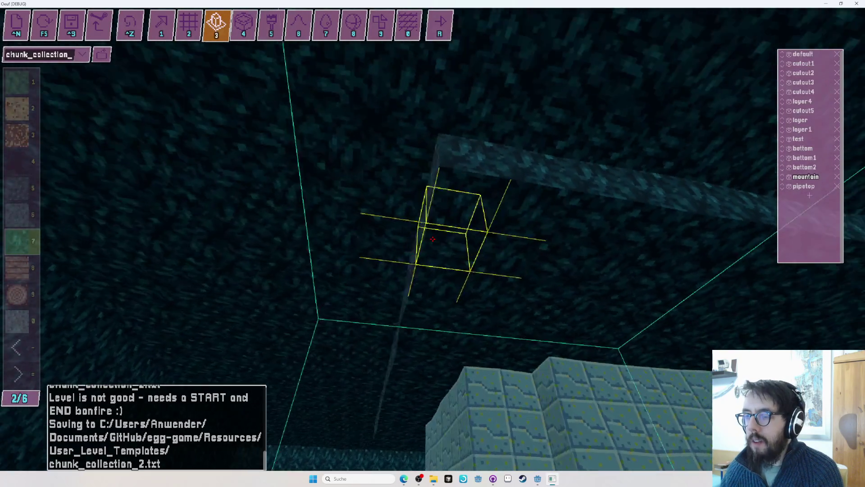
Box-select large multi-cell regions along the wall and block tops, then playtest the egg again
key("2")
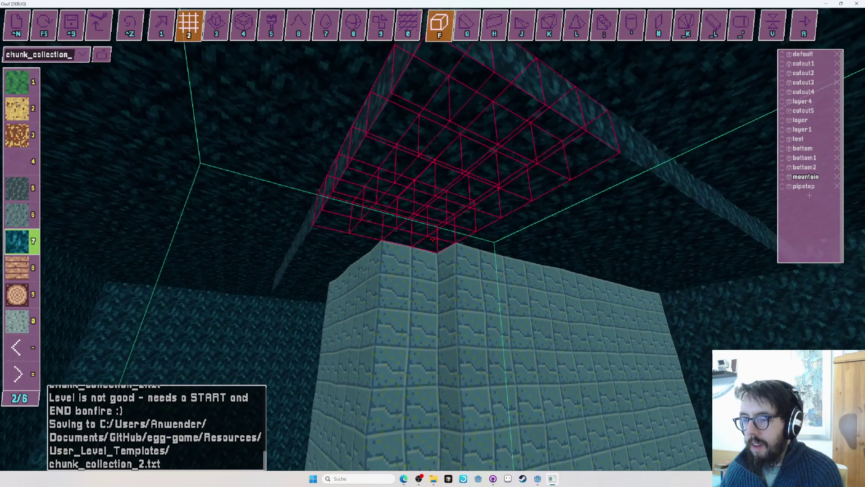
key("w")
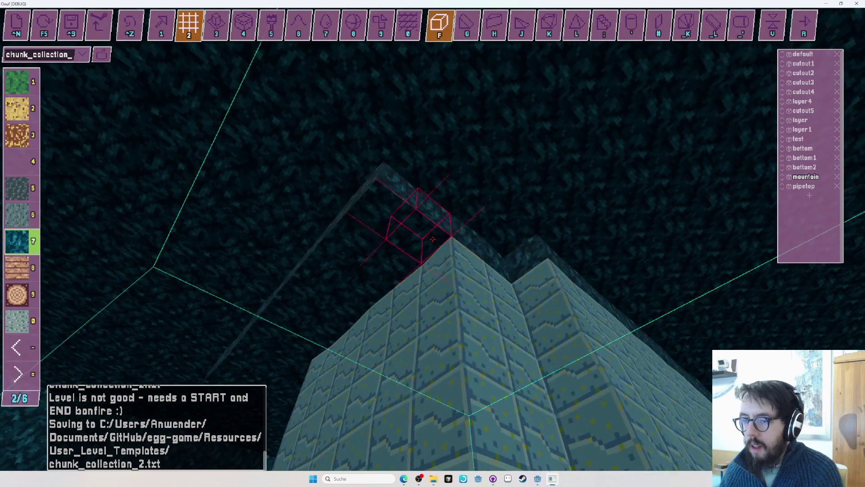
left_click_drag(432, 239, 433, 238)
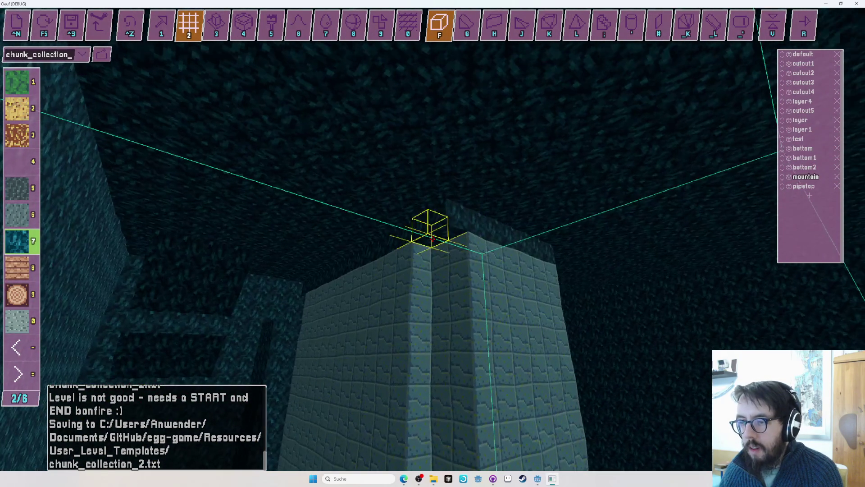
left_click_drag(433, 238, 432, 239)
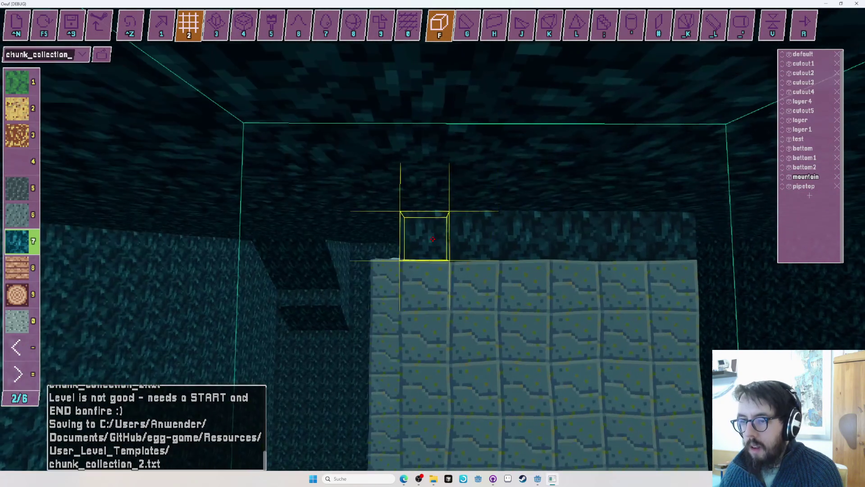
left_click_drag(433, 238, 433, 239)
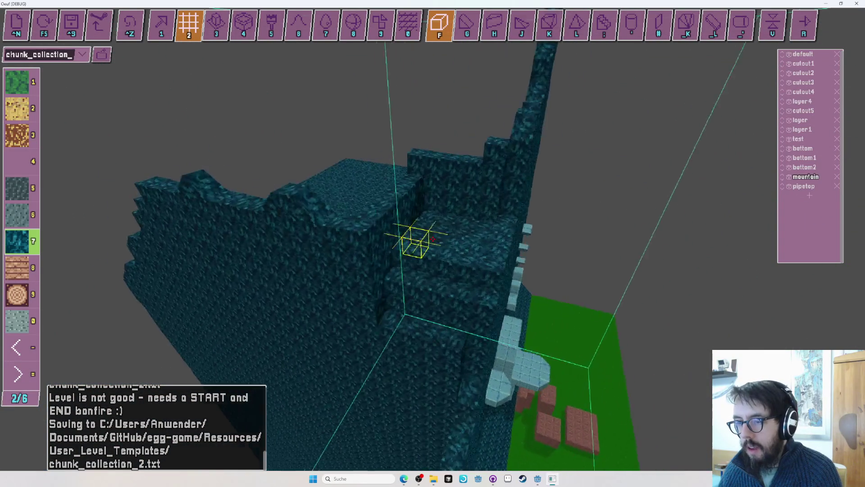
left_click_drag(432, 238, 433, 239)
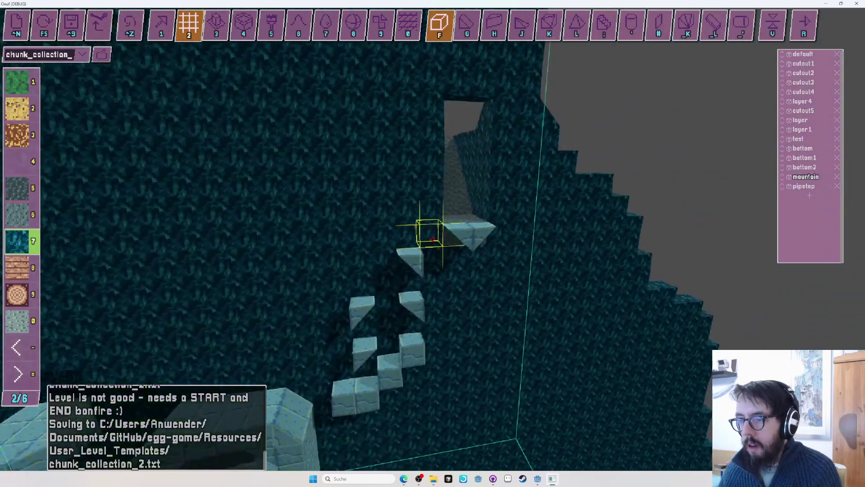
key("F5")
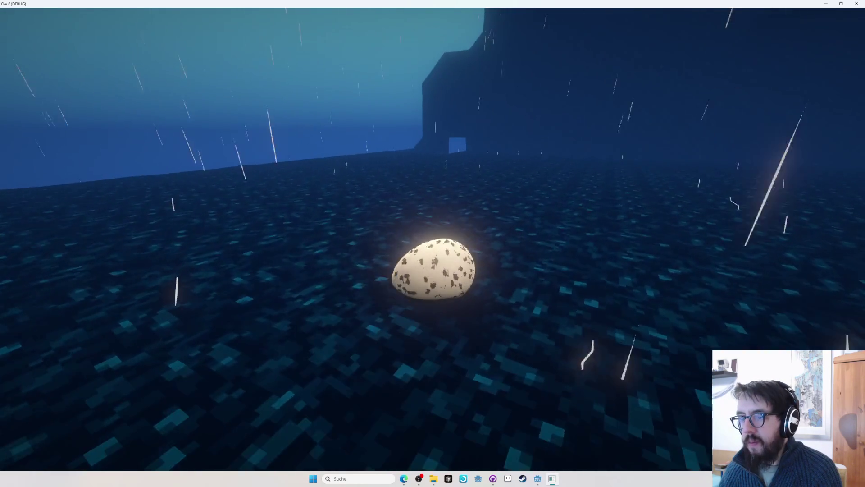
Leave the playtest and cycle through the editing modes while viewing the floor beside the crates
key("F5")
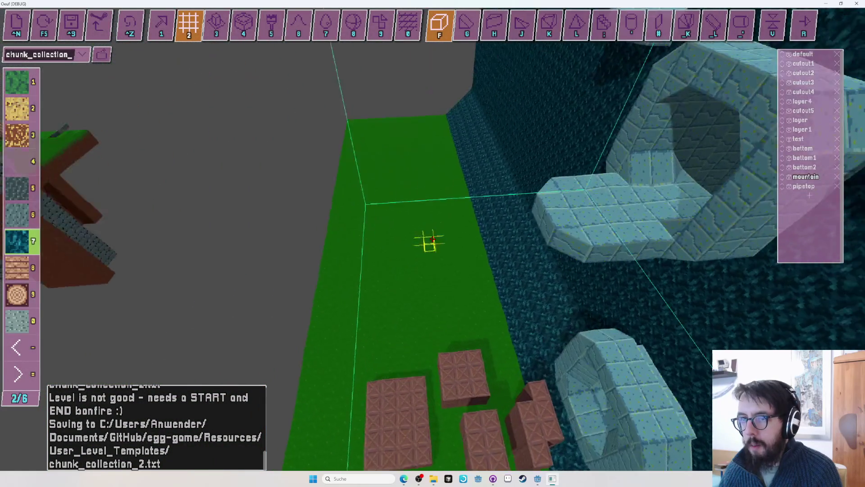
key("1")
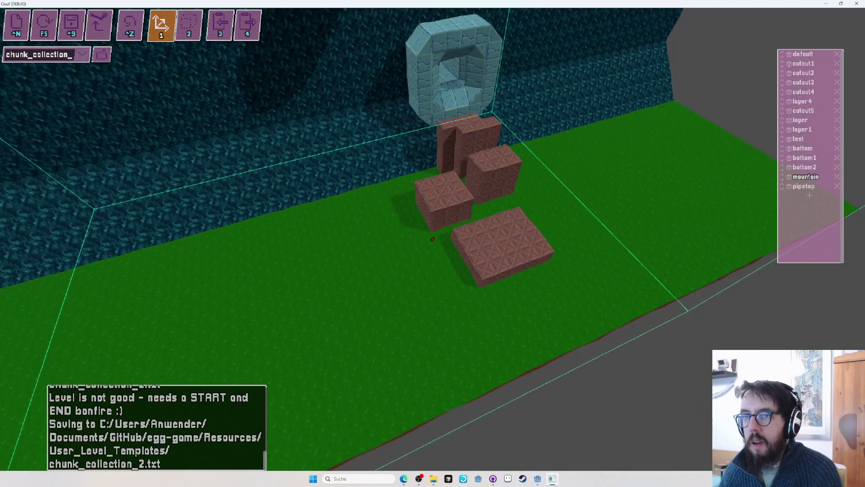
key("2")
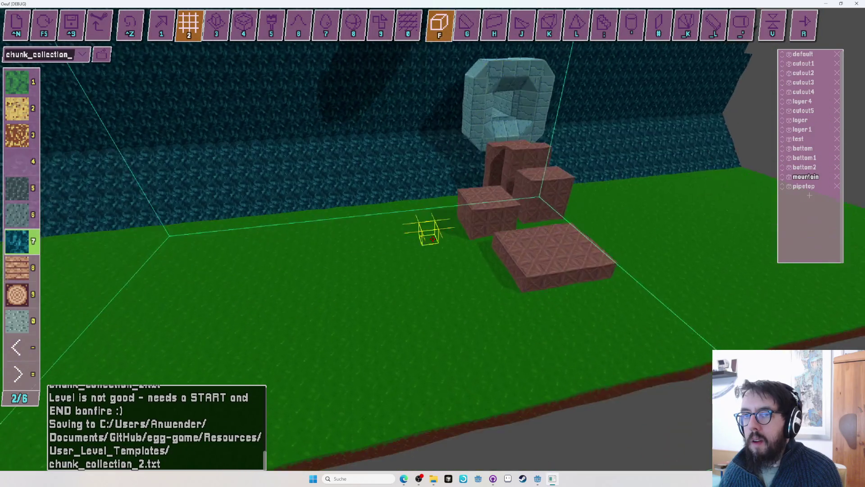
left_click_drag(431, 239, 433, 239)
key("2")
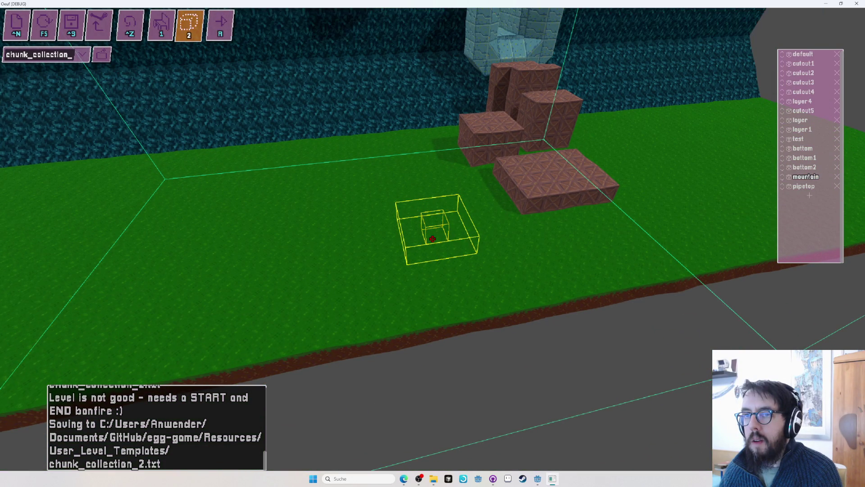
key("1")
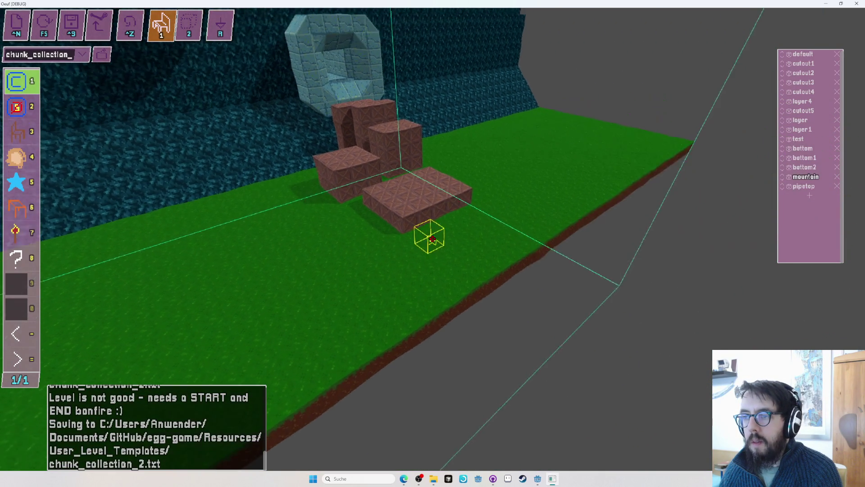
Fly through the stone arch into the tunnel and undo the recent voxel edits
key("w")
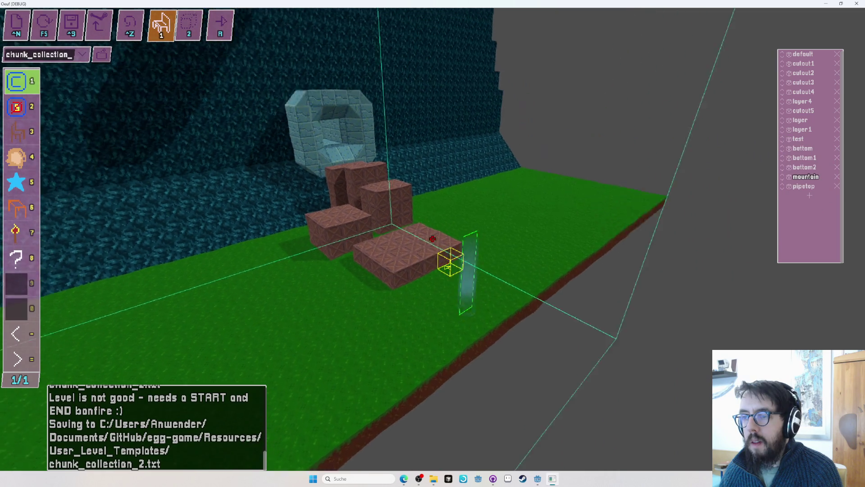
key("w")
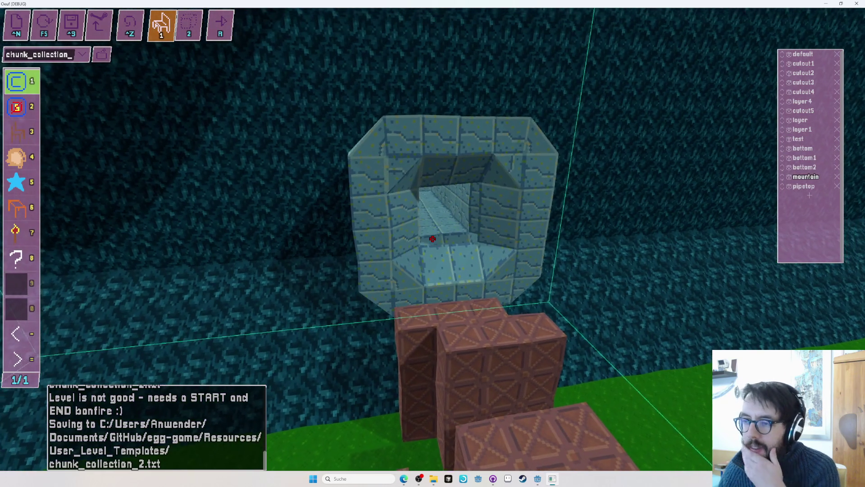
key("w")
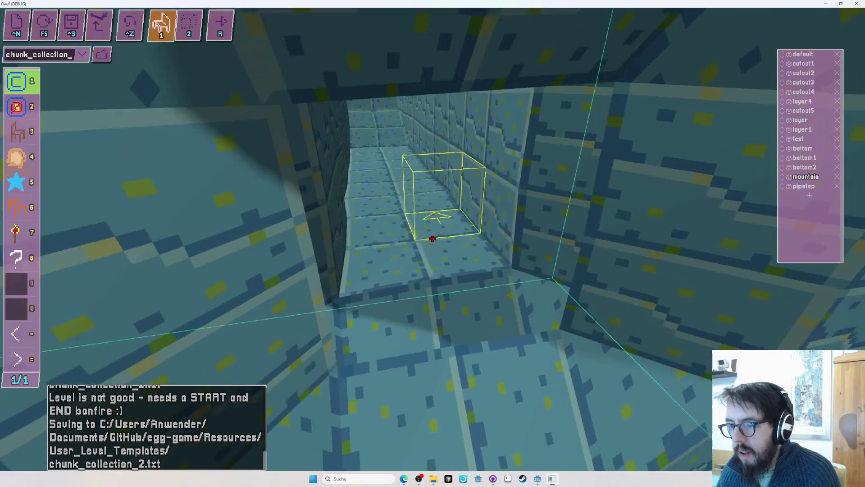
key("w")
key("Tab")
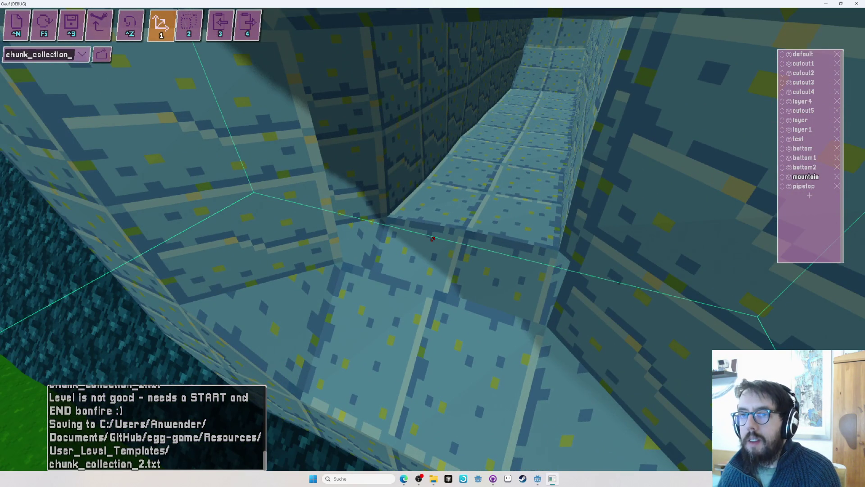
key("Tab")
key("ctrl+z")
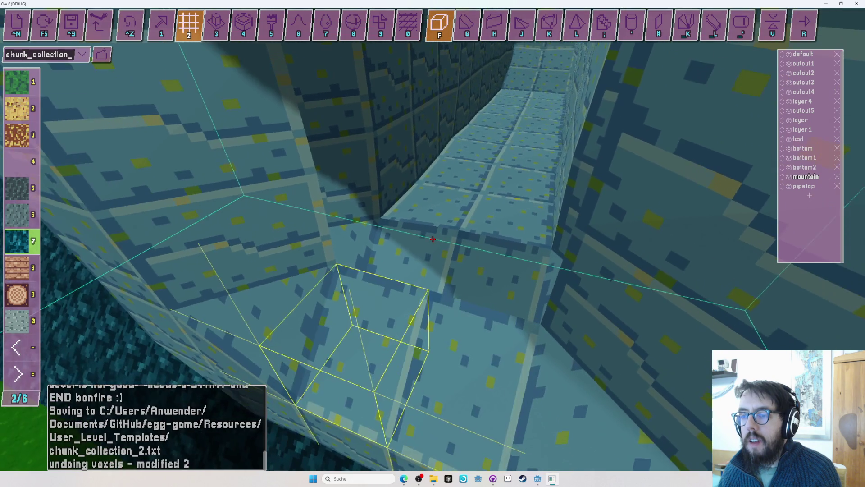
key("Tab")
key("Tab")
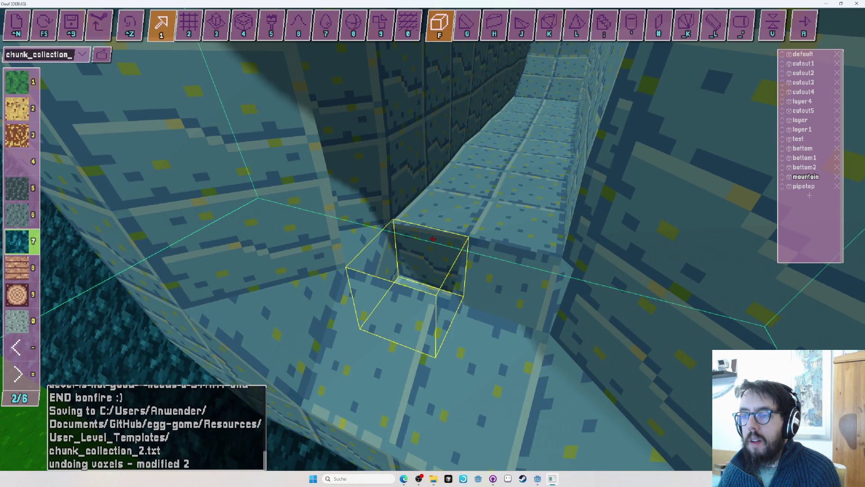
Move along the tiled tunnel wall back to the crates and pipe ring, and save chunk_collection_2.txt
key("w")
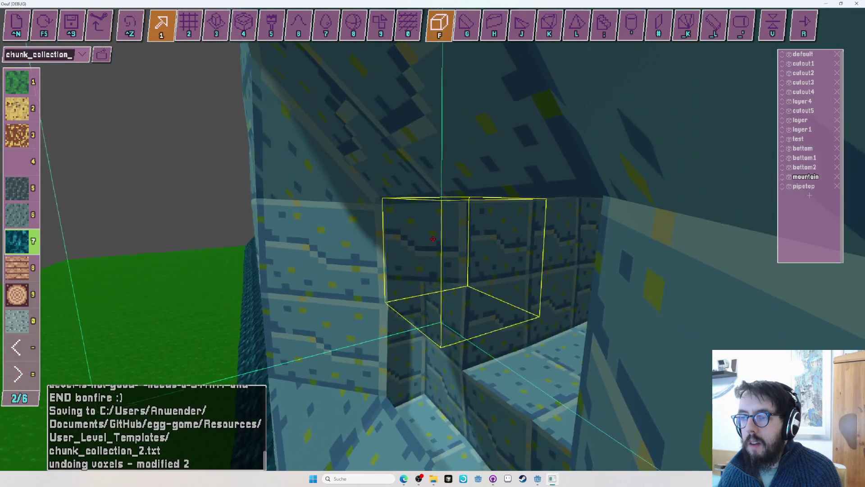
key("w")
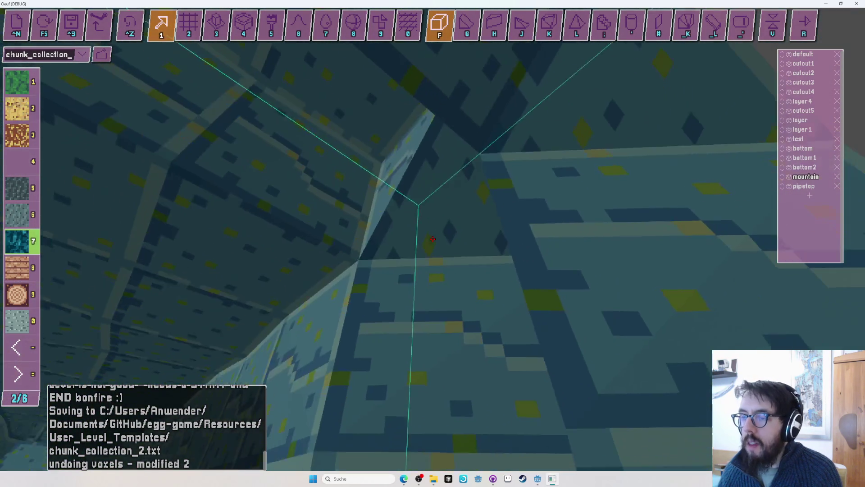
key("w")
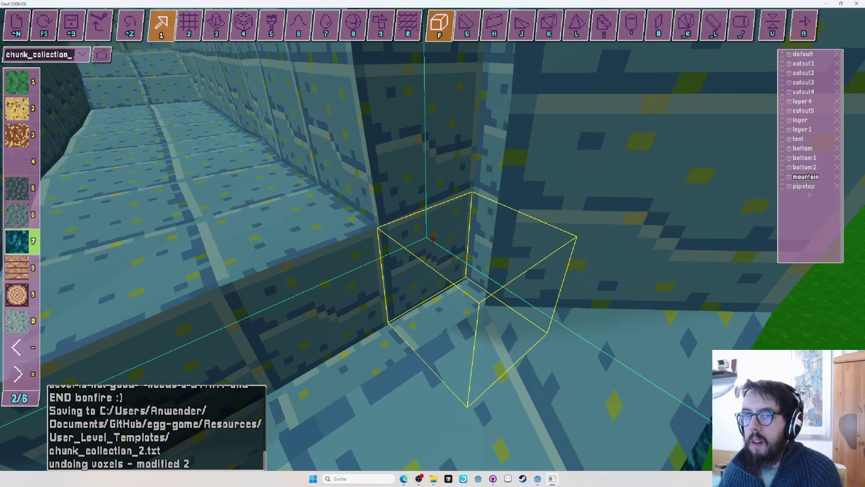
key("3")
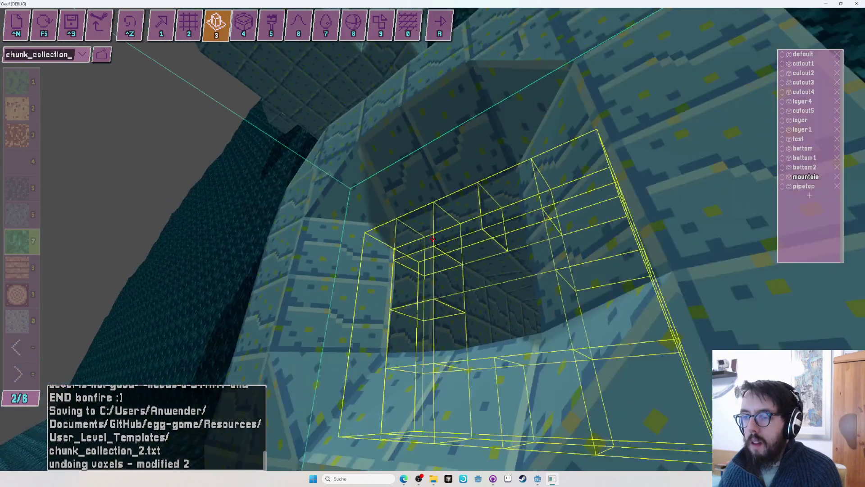
key("s")
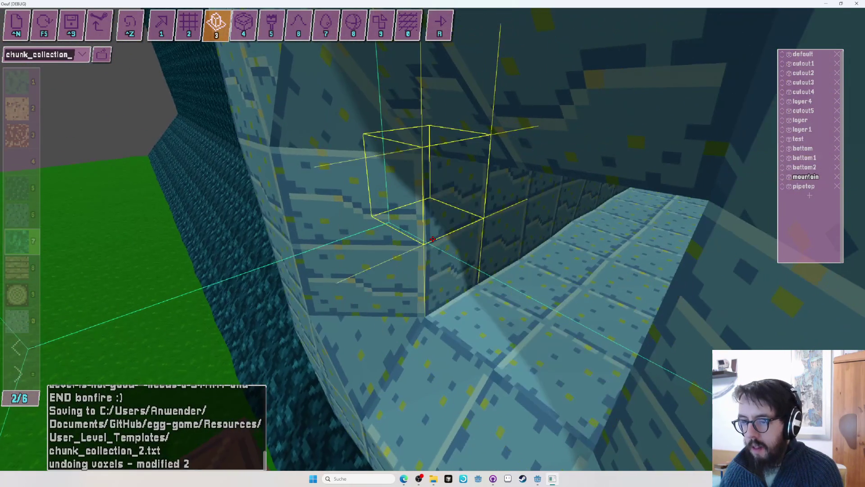
key("s")
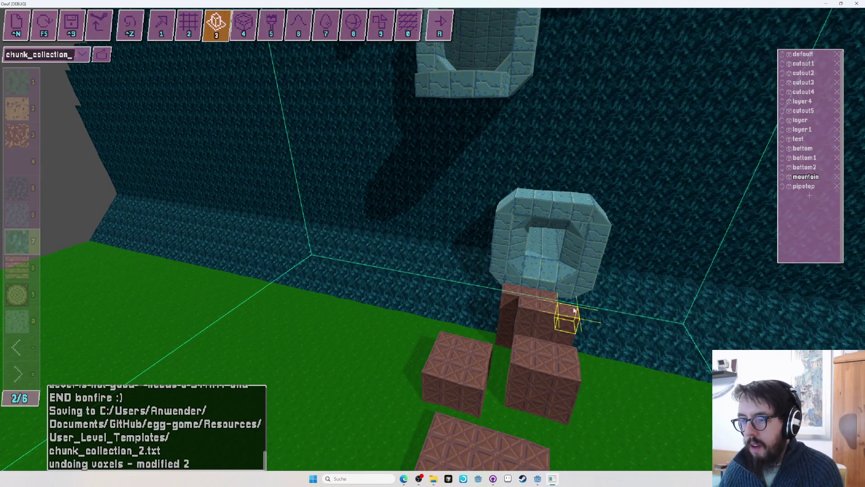
key("ctrl+s")
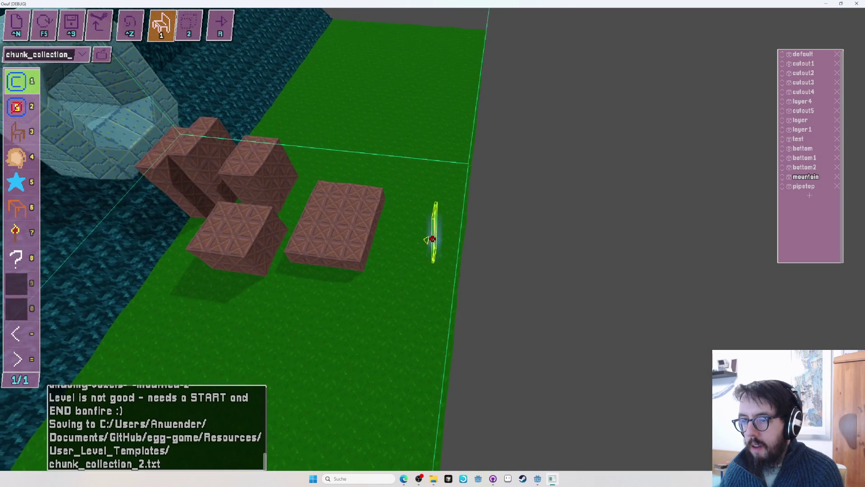
Look over the tunnel's tiled walls and playtest the egg several times
key("w")
key("w")
key("s")
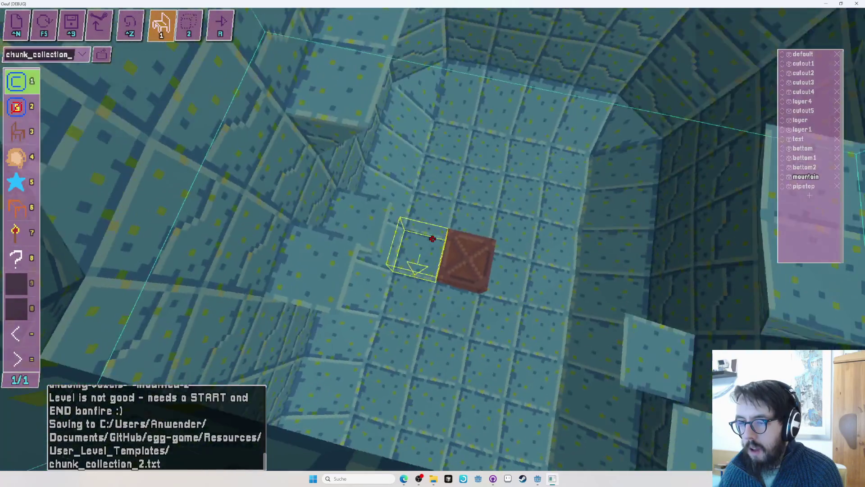
key("r")
key("r")
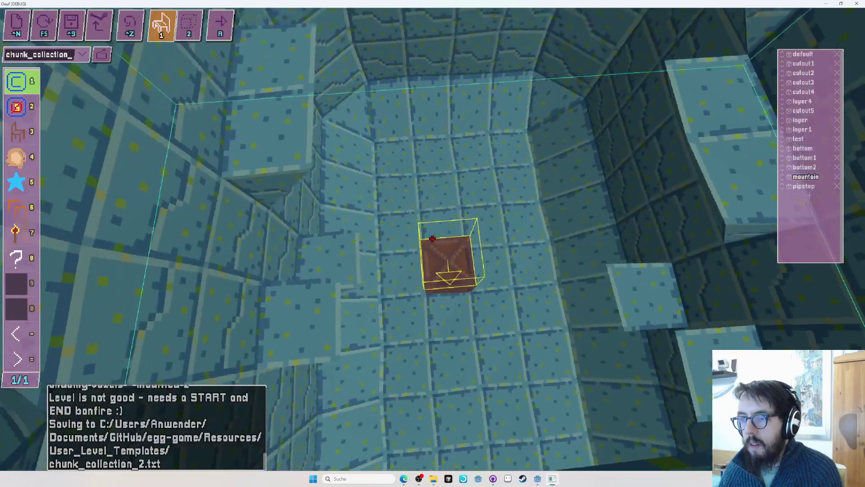
key("r")
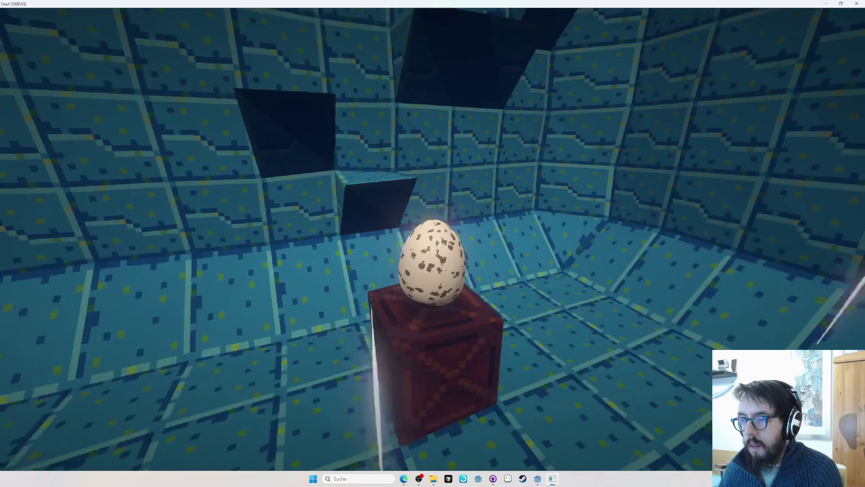
key("r")
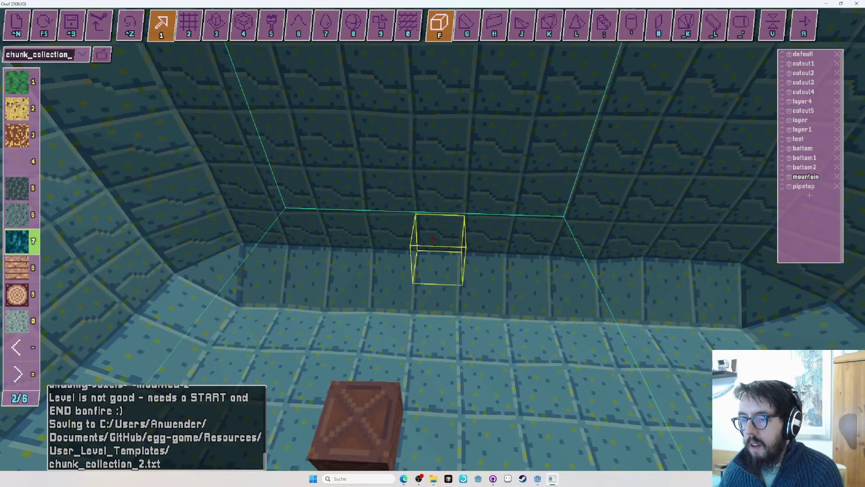
key("r")
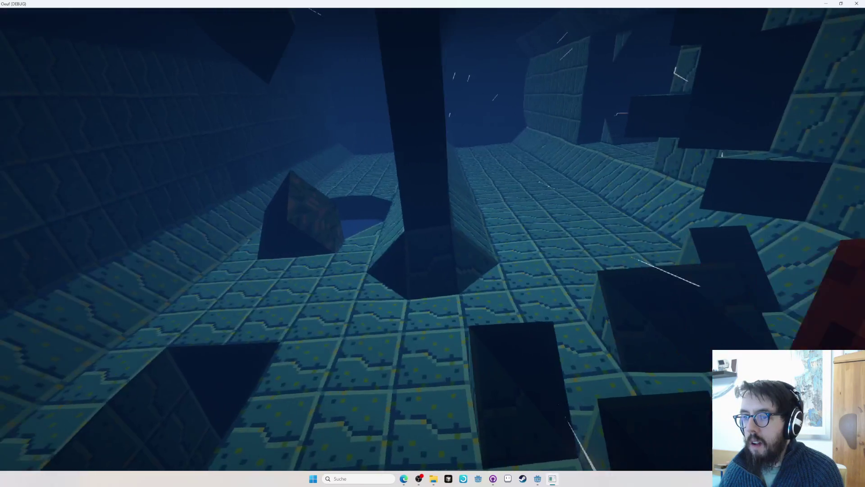
Fly toward the stone pillar and playtest the egg rolling through the tunnel, then return to the editor
key("Tab")
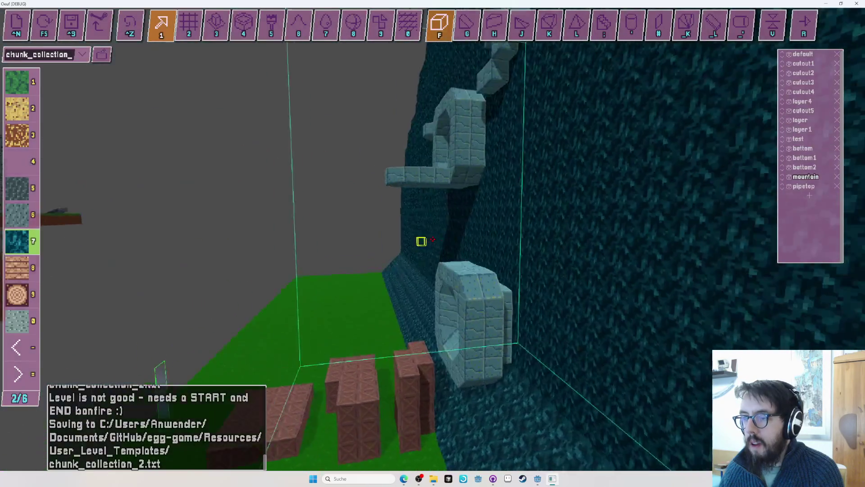
key("w")
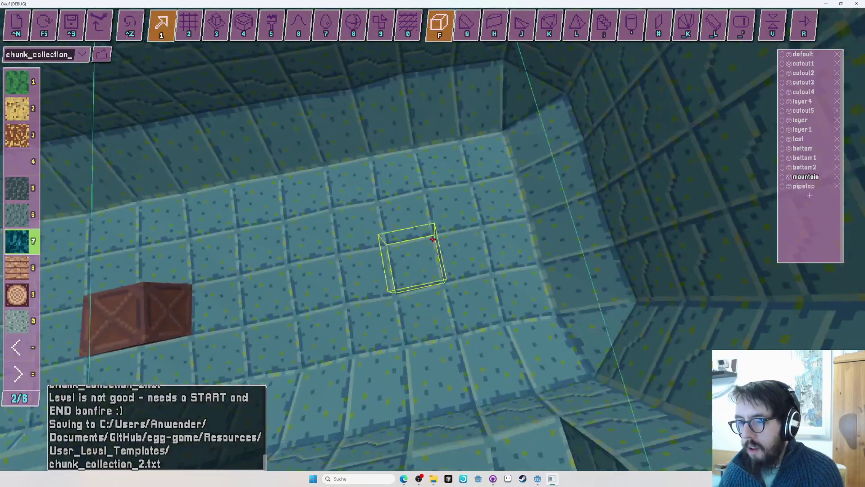
key("Tab")
key("w")
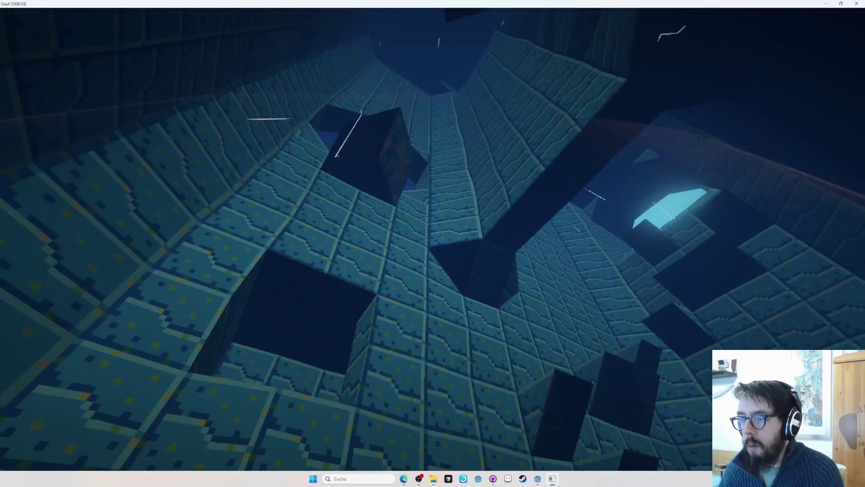
key("w")
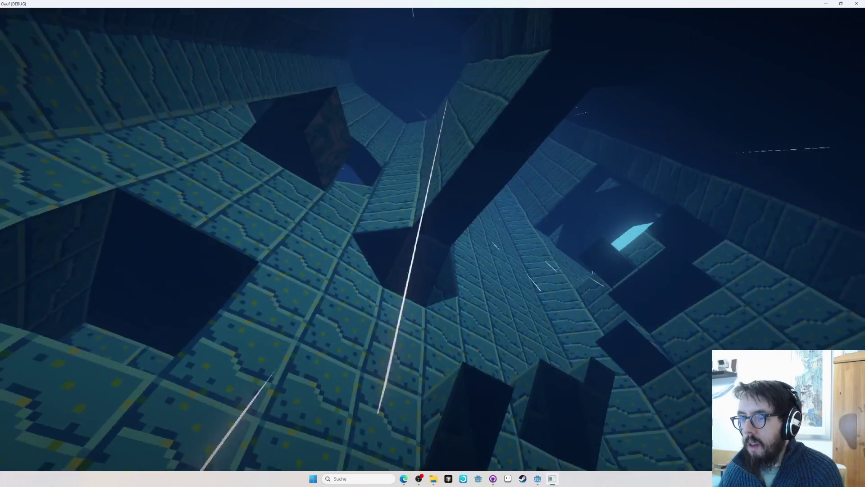
key("Tab")
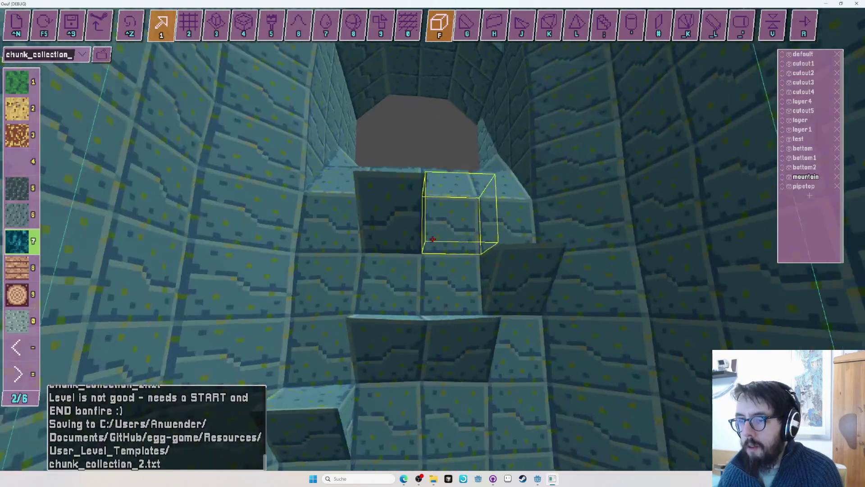
Pick the corner-wedge shape with the blue tunnel tiles at the wall corner and switch to region selection
key("w")
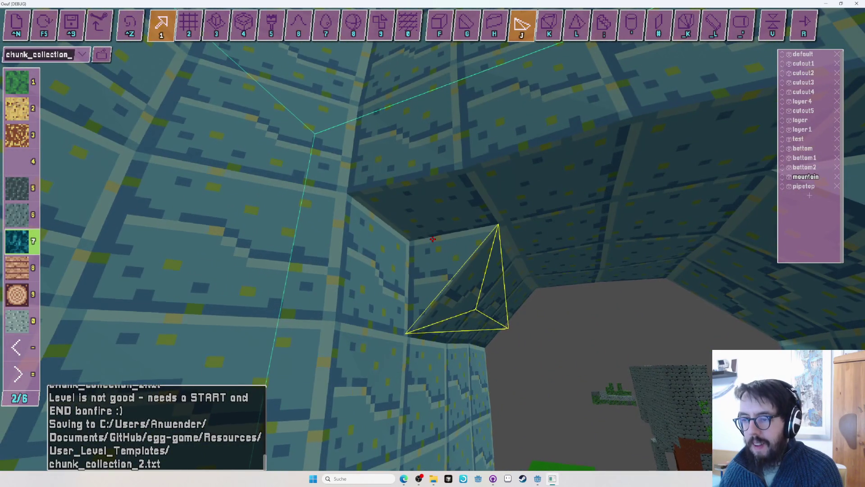
key("f")
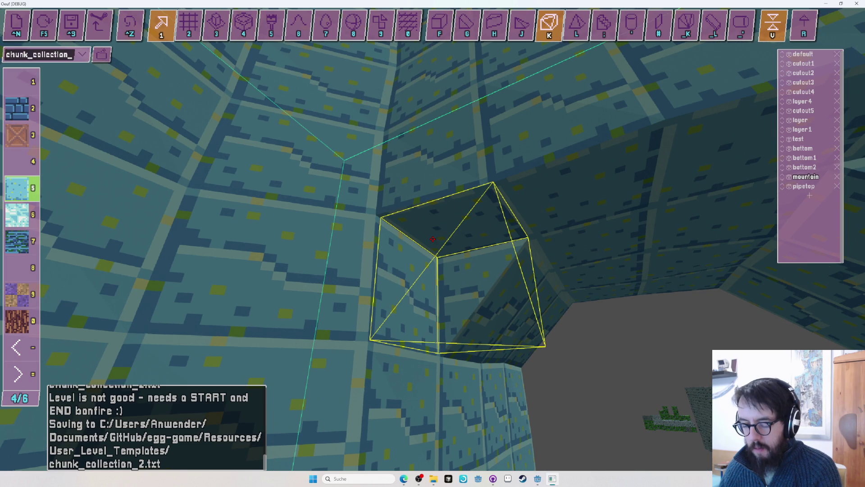
key("s")
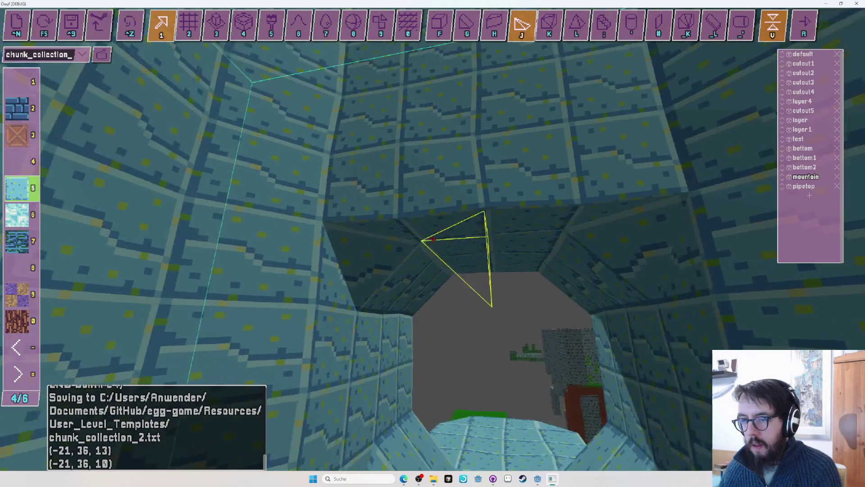
key("w")
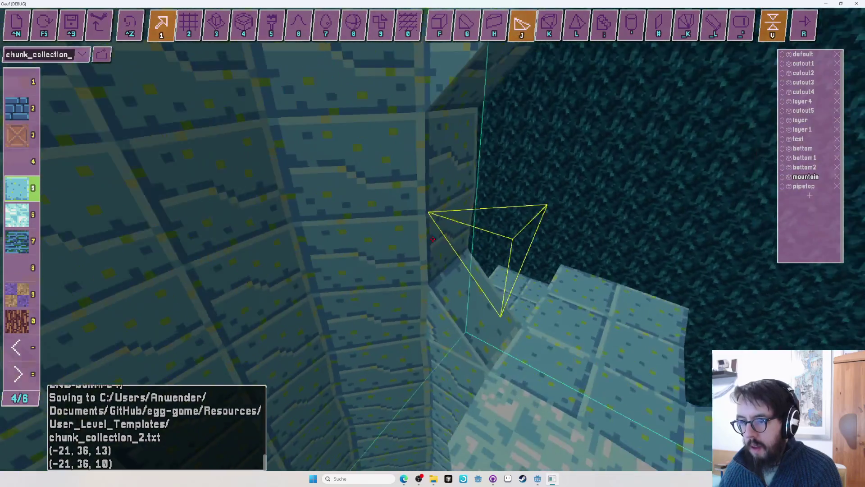
left_click_drag(433, 239, 433, 238)
key("3")
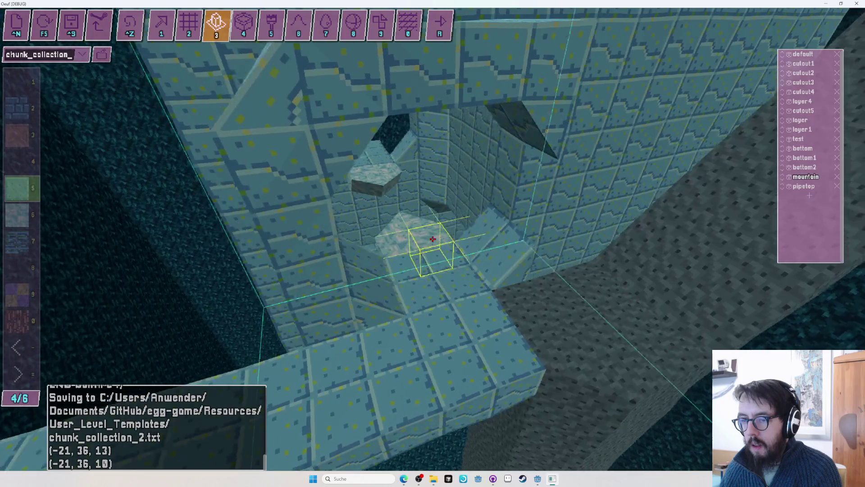
Mark a tall wall column and fit slope pieces along the tiled wall edges, ending at (-12, 30, 7)
left_click_drag(432, 238, 433, 239)
key("1")
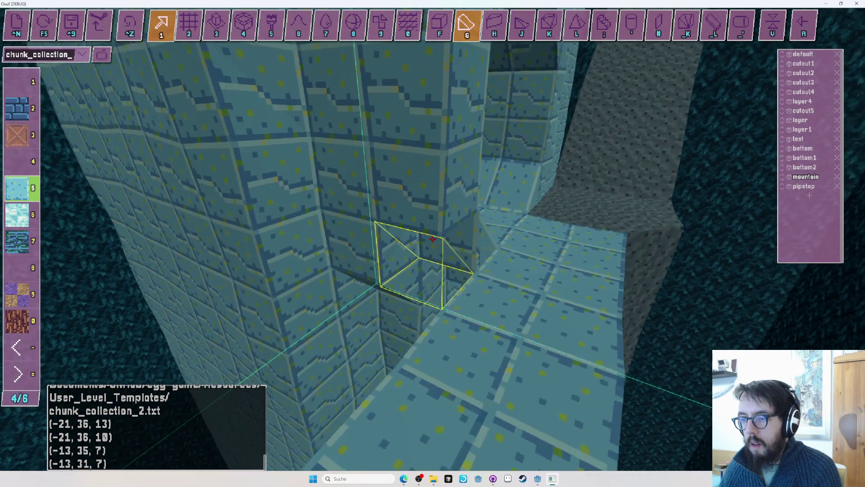
left_click_drag(433, 239, 433, 238)
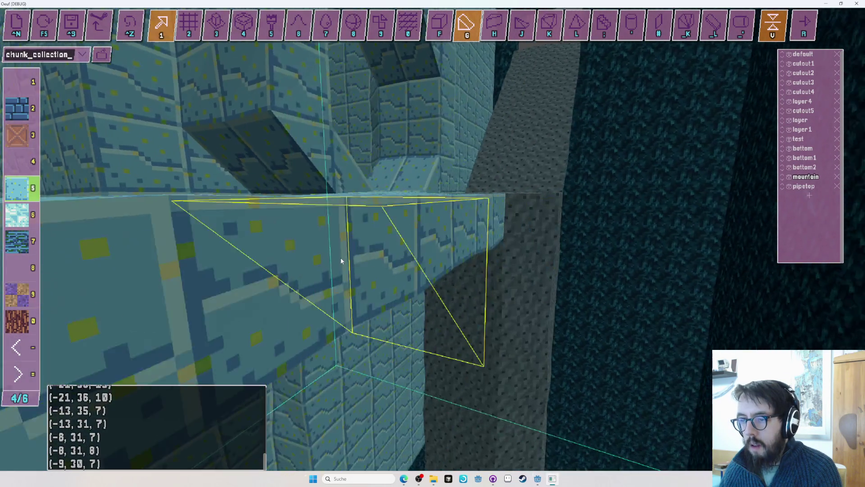
left_click_drag(341, 260, 433, 239)
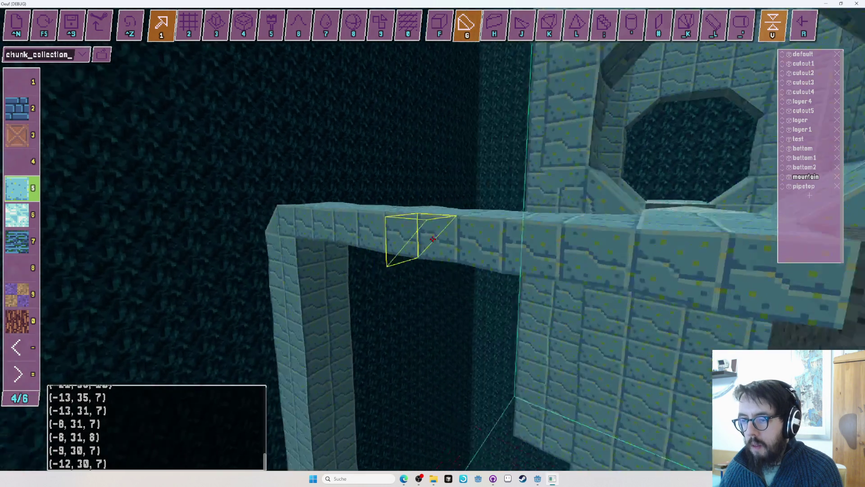
left_click_drag(433, 238, 432, 239)
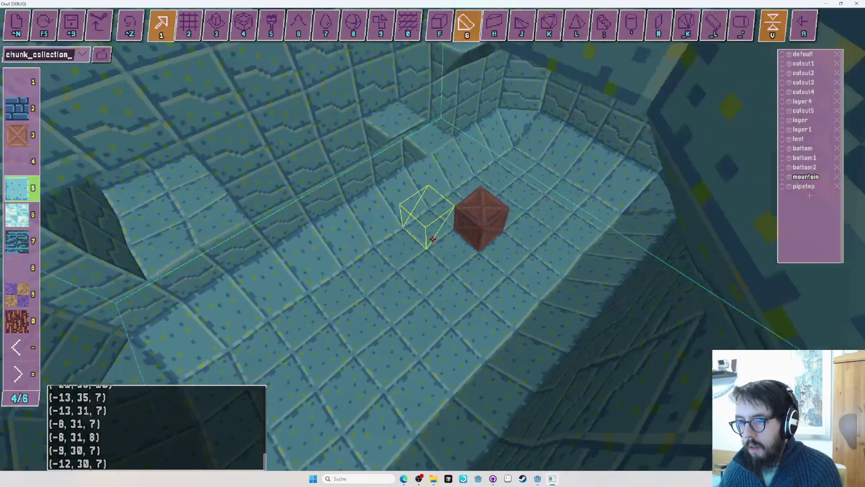
Run a quick egg playtest, then swing the view around the tower
key("F5")
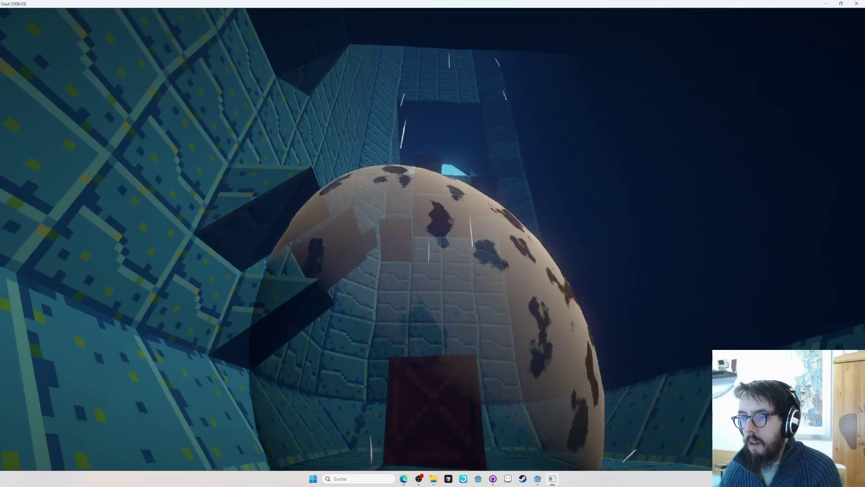
key("F5")
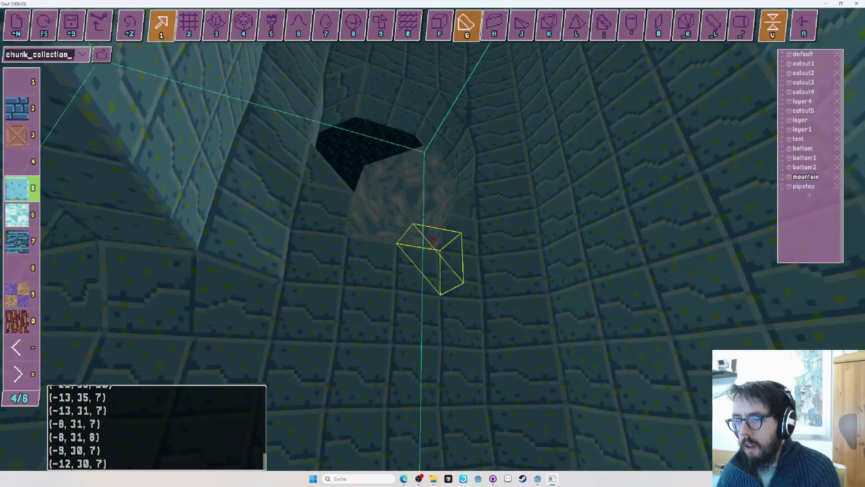
left_click_drag(433, 239, 433, 239)
Save the chunk and playtest the tunnel again before returning to the editor
key("ctrl+s")
key("F5")
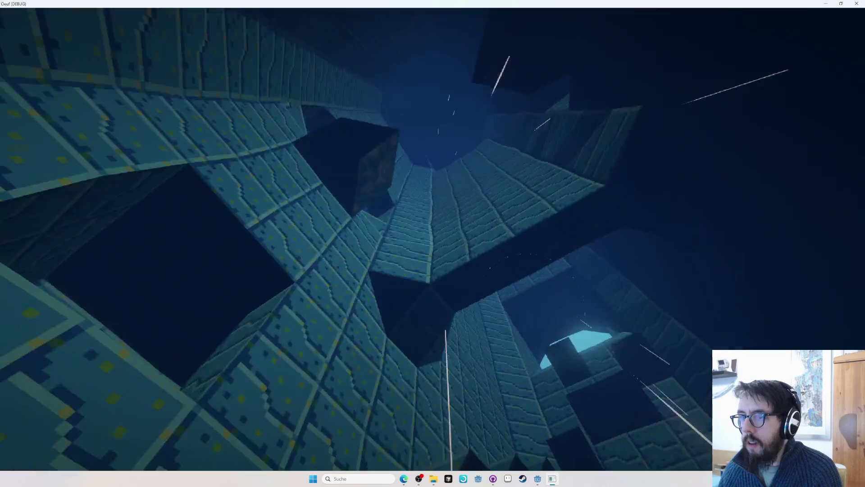
key("Escape")
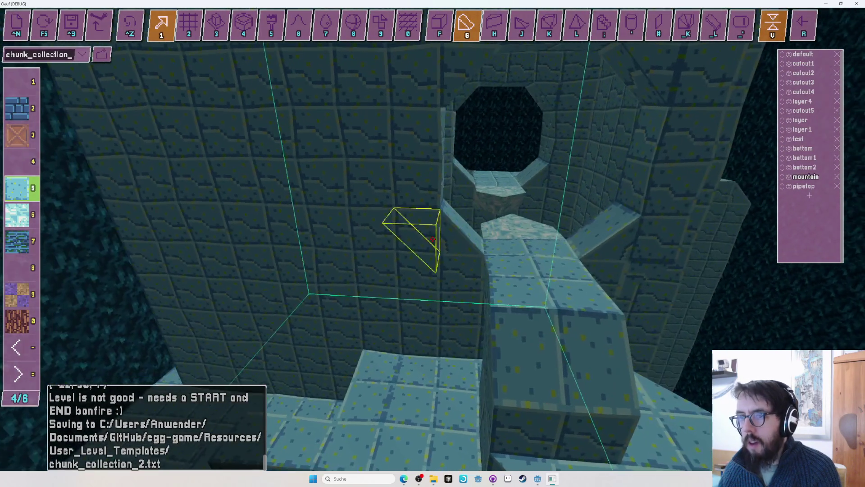
Undo the last 32-voxel edit and go back to the shaped-block placement tool
key("3")
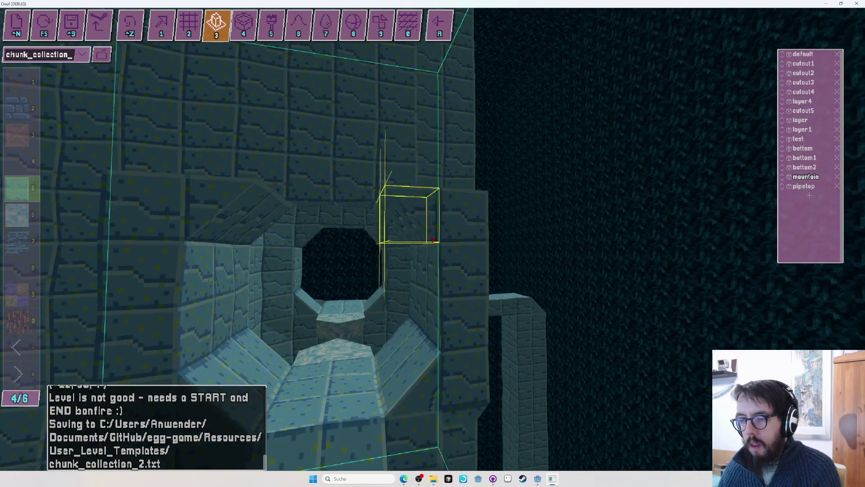
key("ctrl+z")
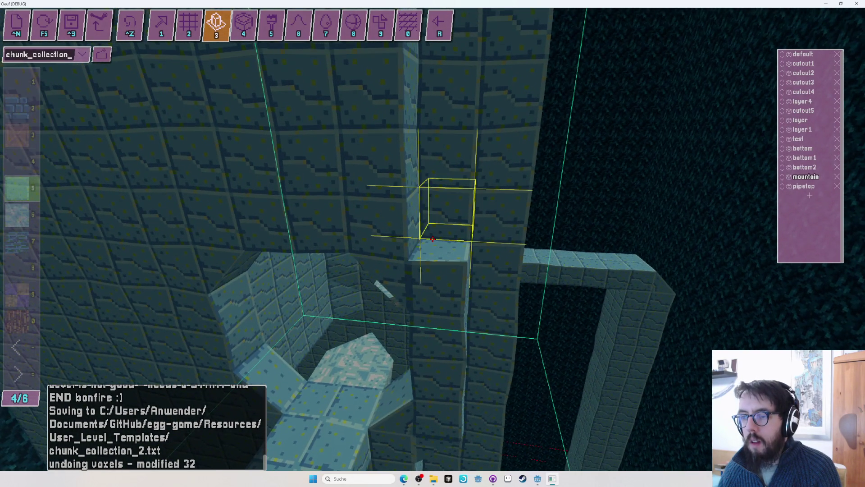
key("1")
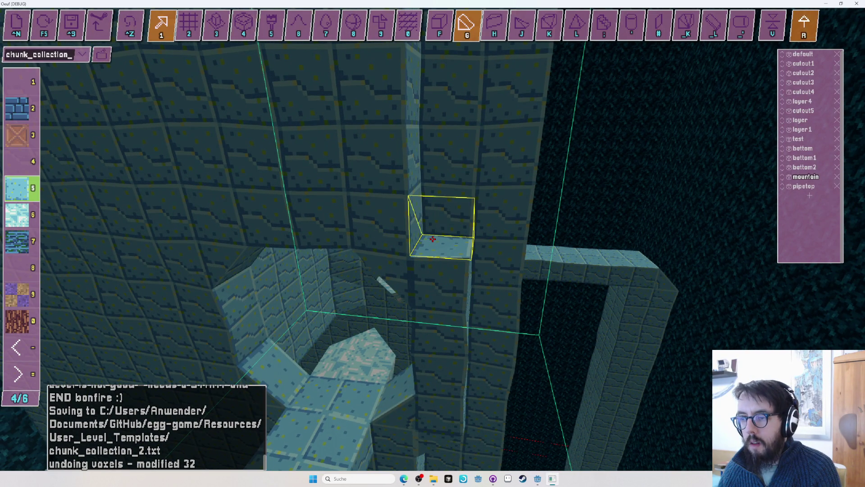
key("3")
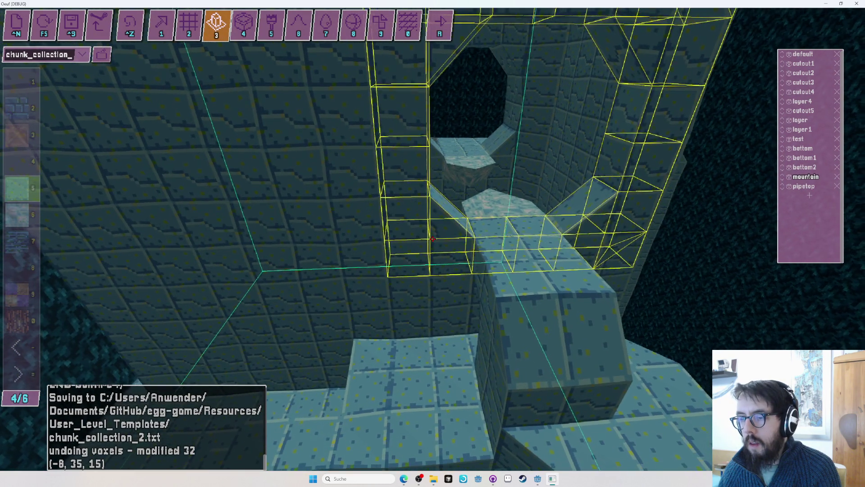
key("1")
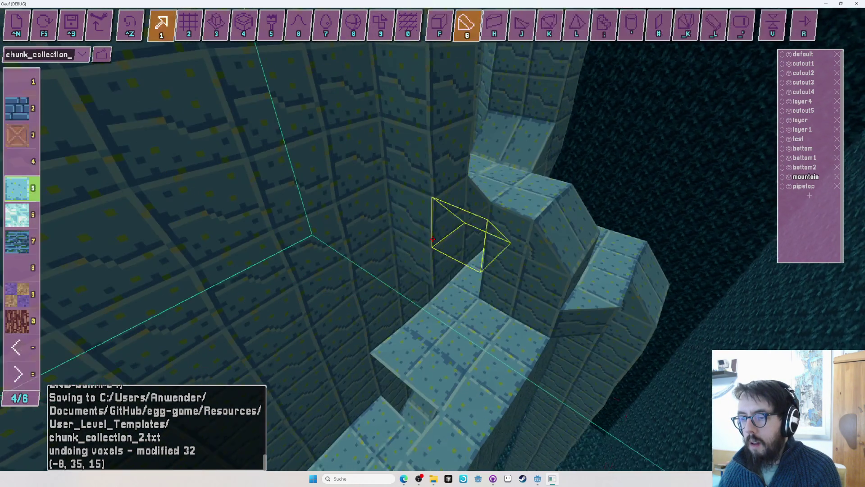
Place four wedges against the walls and pipe, flipping some upside down, then playtest with the egg
key("r")
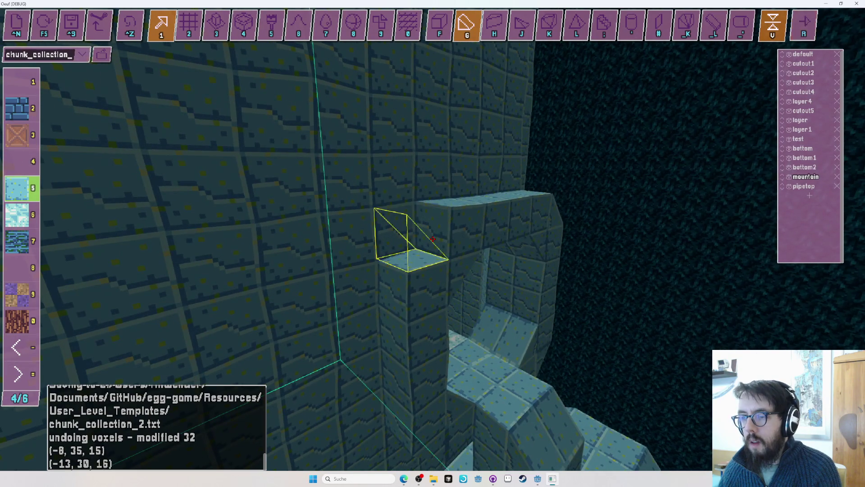
key("r")
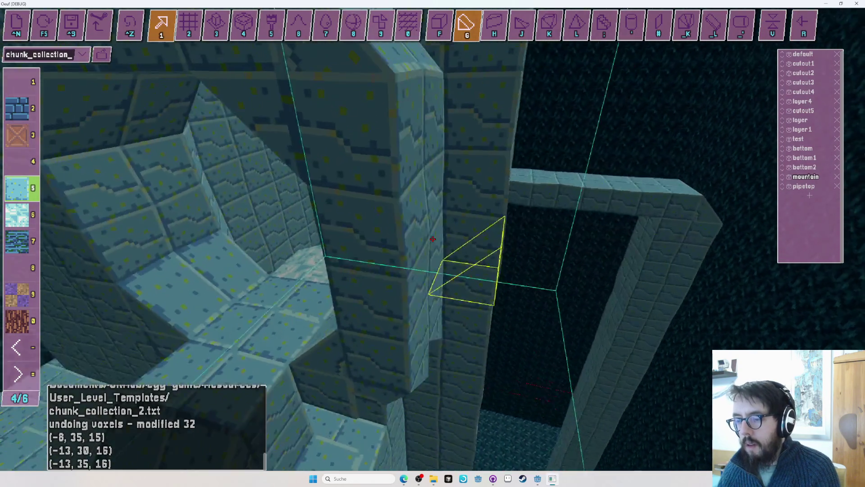
key("v")
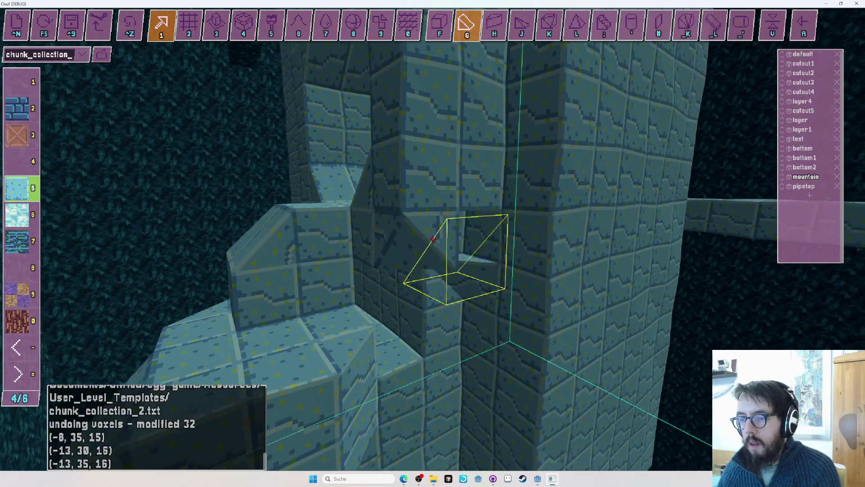
key("r")
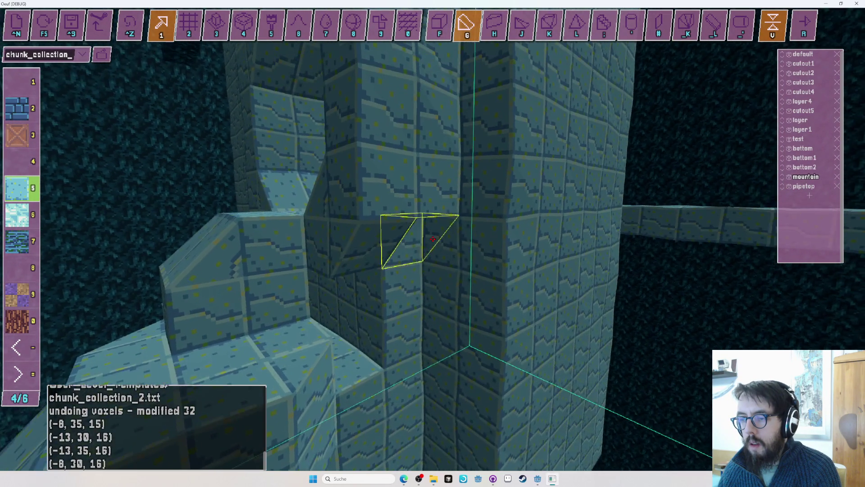
key("r")
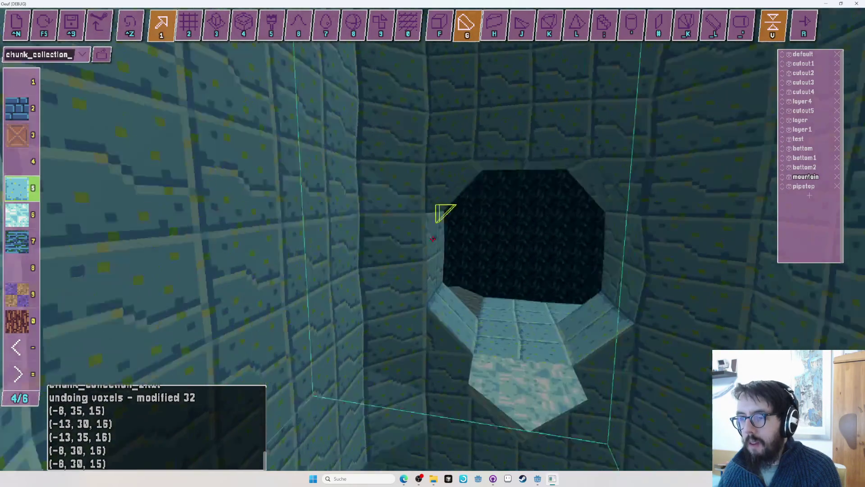
key("F5")
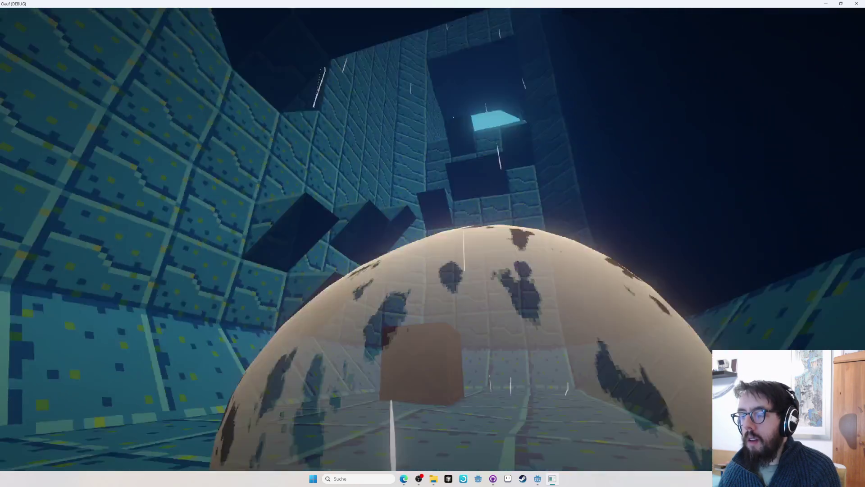
Stop the playtest, test the egg by the exit arch once more, and return to editing
key("Tab")
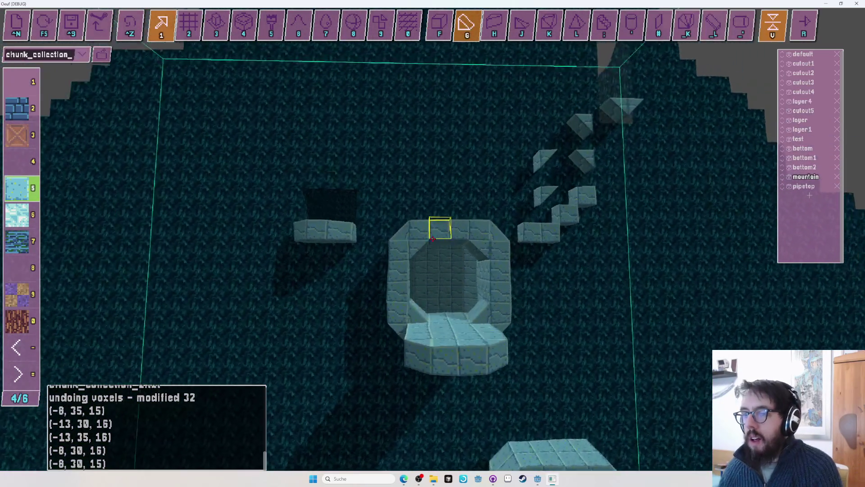
key("Tab")
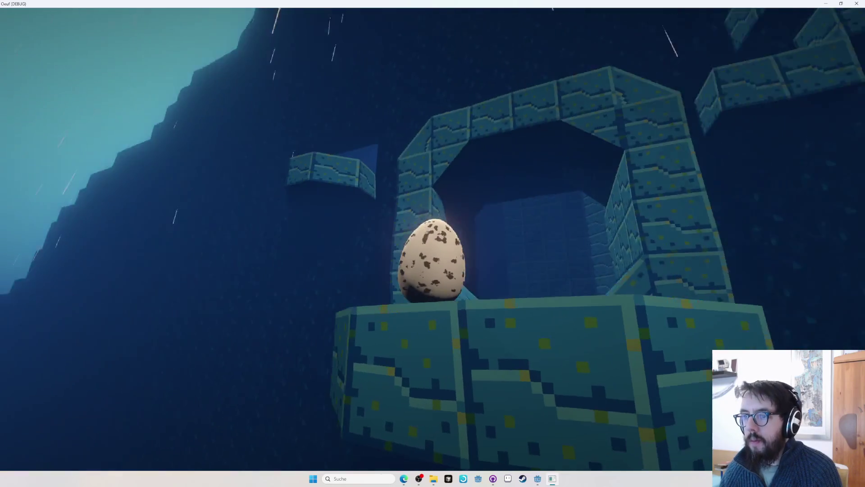
key("Tab")
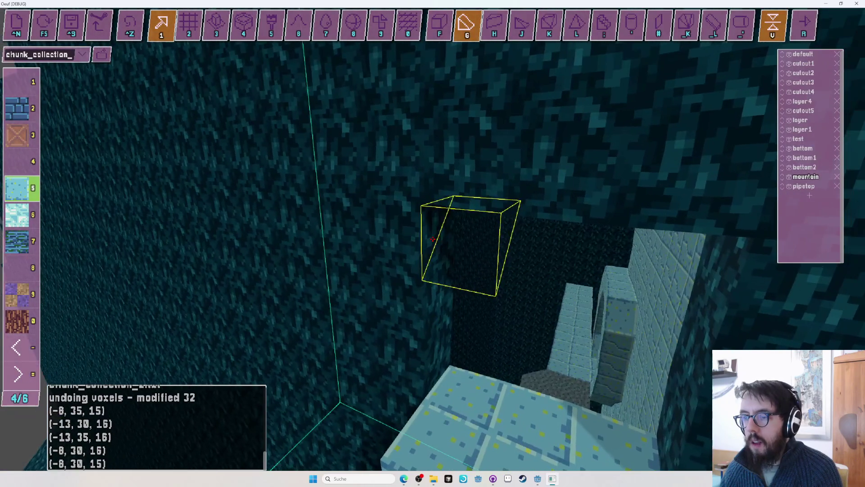
Pick the dark cave-rock texture and switch into object placement mode
key("f")
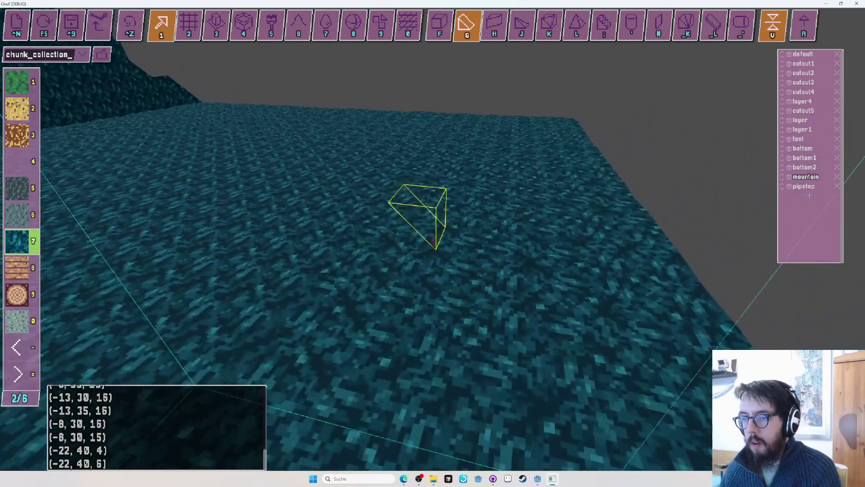
key("Tab")
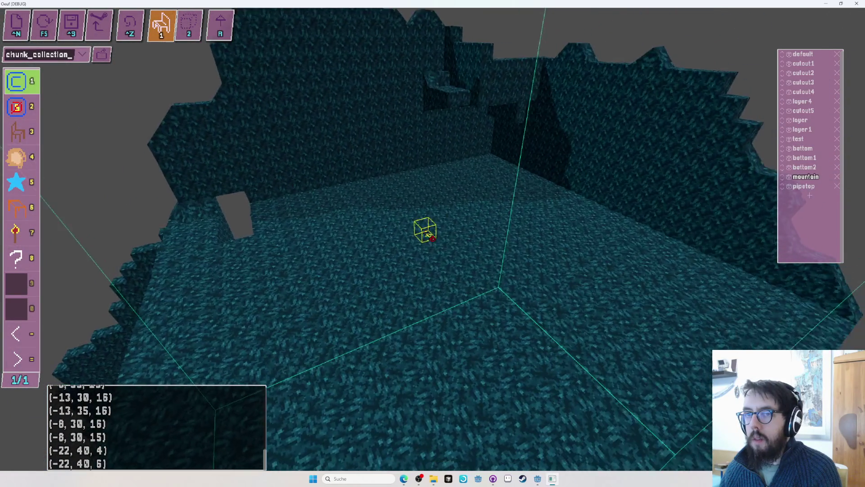
key("Tab")
key("Tab")
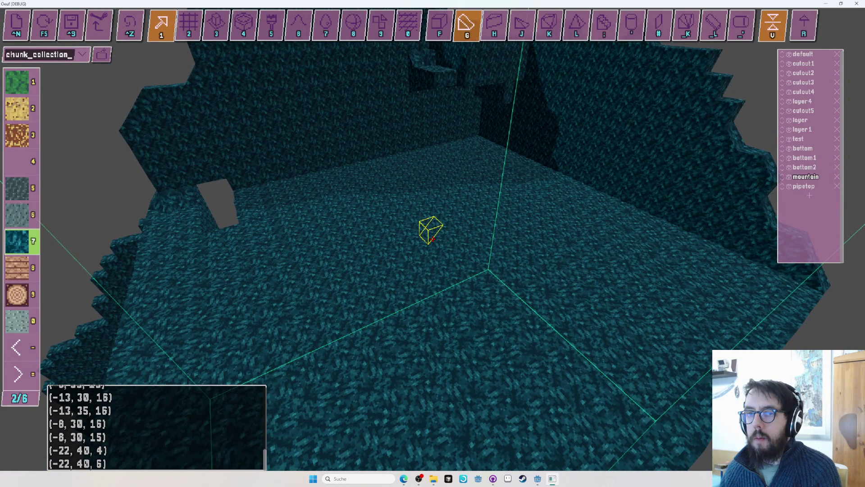
key("Tab")
Playtest the egg on the cave floor twice, returning to the editor each time
key("F5")
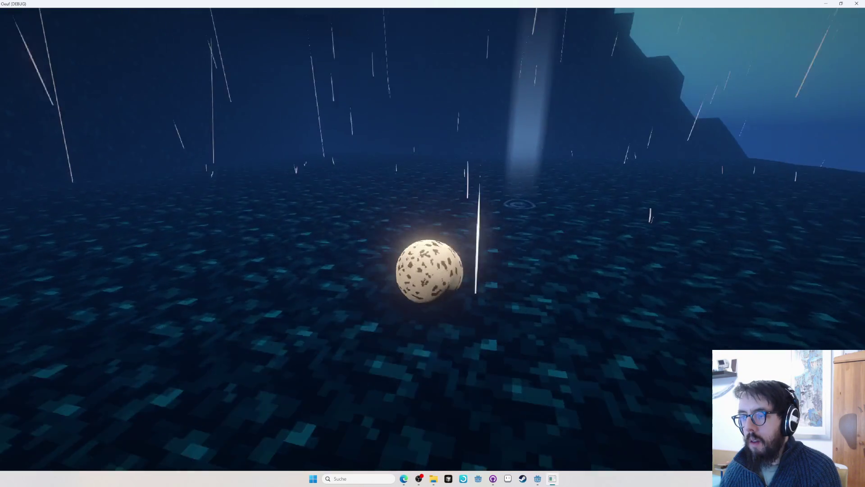
key("F5")
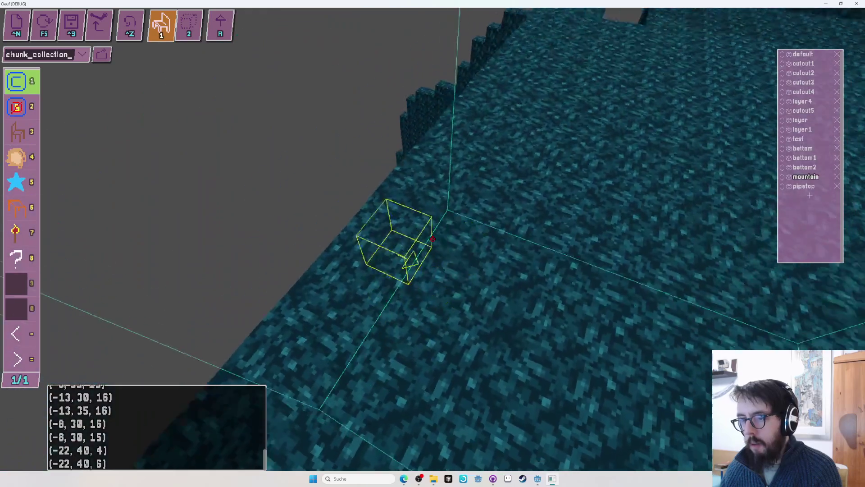
key("2")
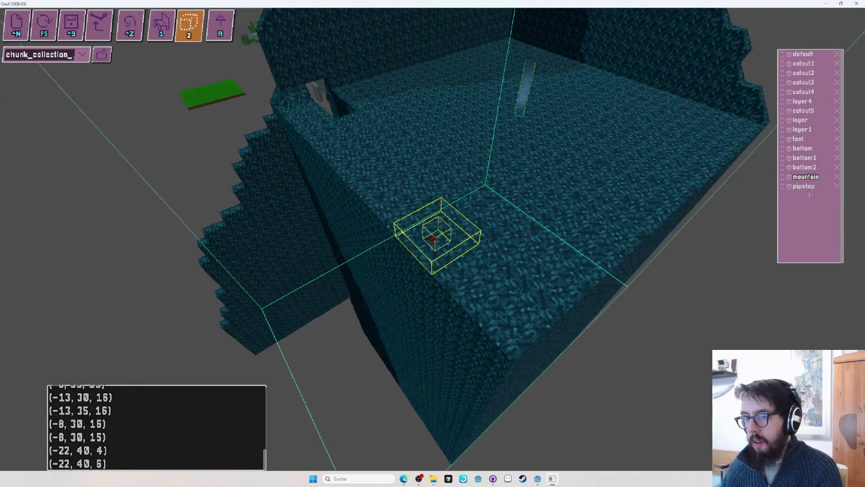
key("F5")
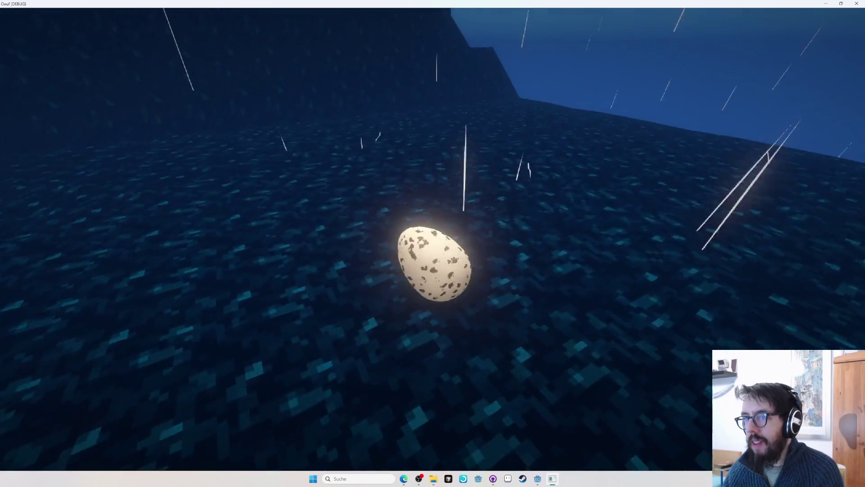
key("Tab")
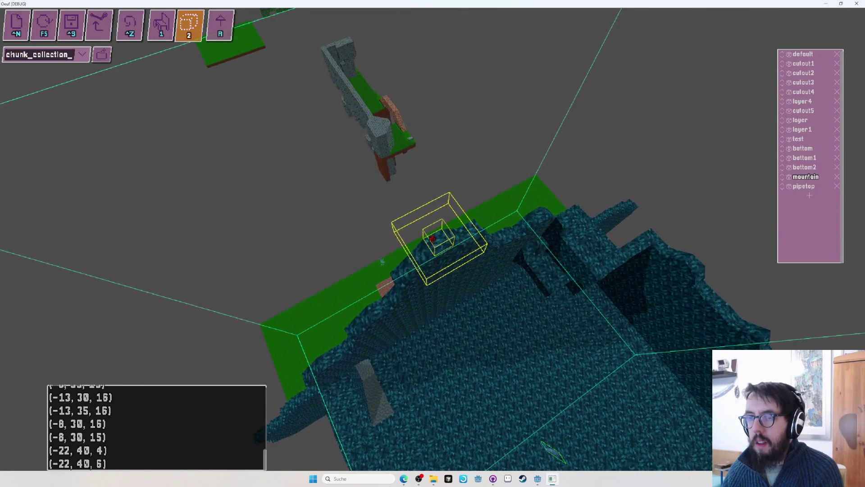
Place a new checkpoint on the terrain edge and save the chunk
key("1")
left_click(434, 226)
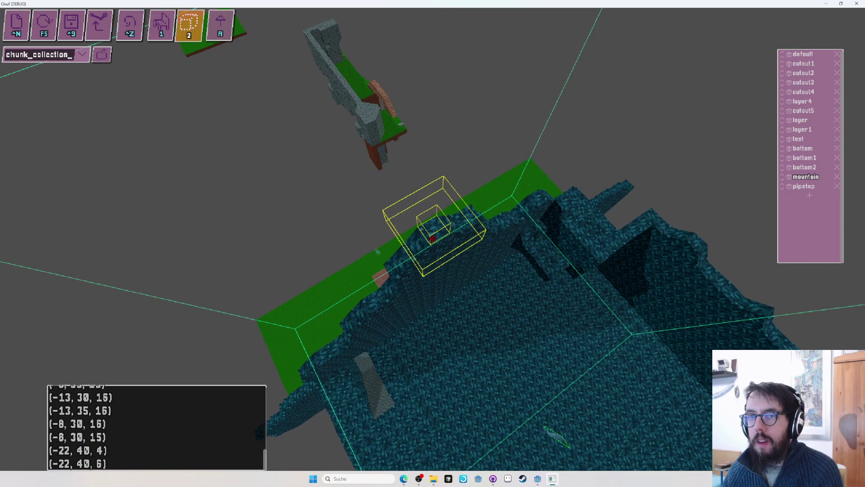
mouse_move(437, 228)
left_mouse_down()
mouse_move(444, 238)
mouse_move(425, 236)
left_mouse_up()
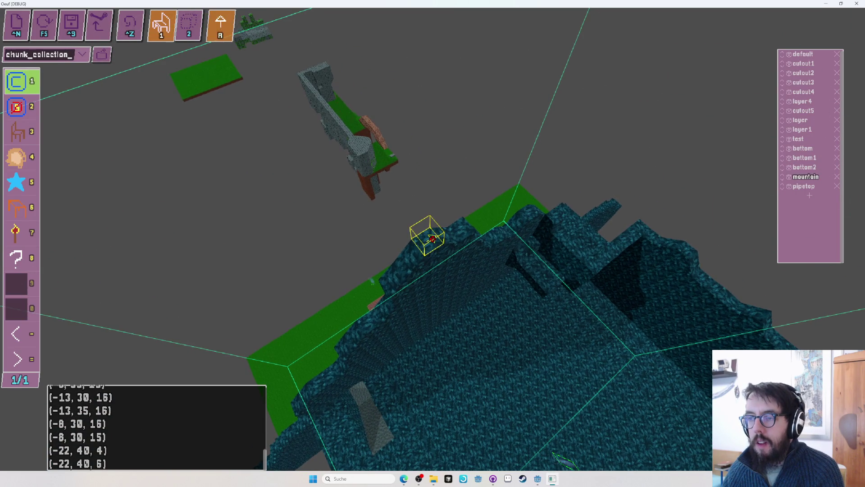
left_click(424, 244)
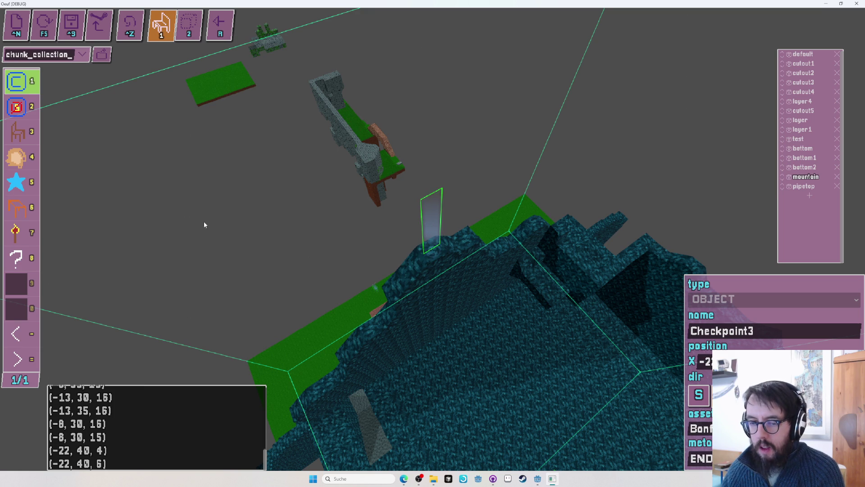
key("ctrl+s")
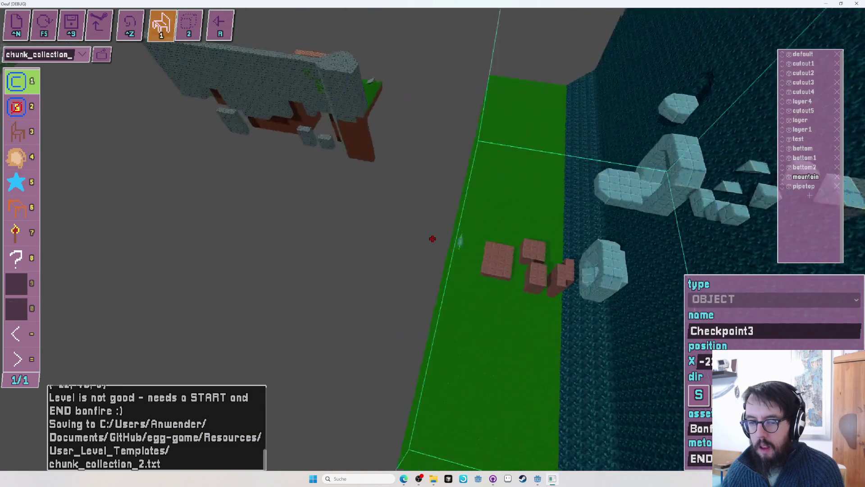
Select Checkpoint1, review the checkpoints up to END on the peak, and save the chunk collection
left_click_drag(433, 238, 490, 255)
left_click(490, 255)
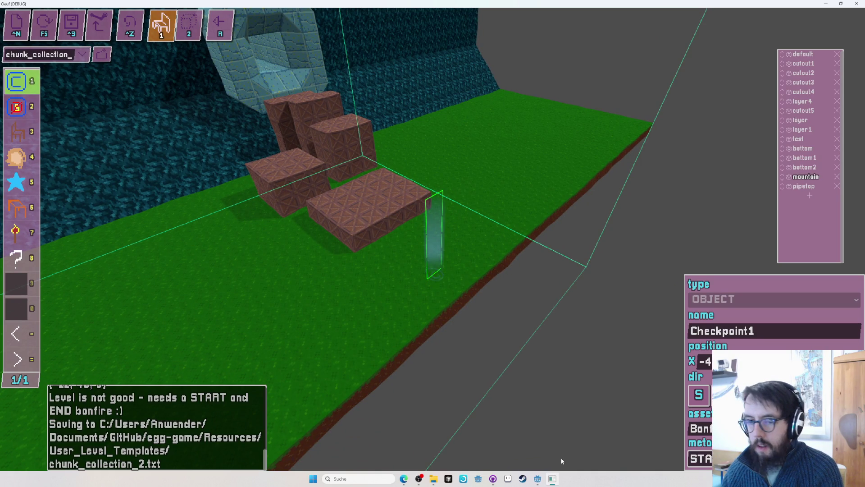
left_click_drag(574, 454, 434, 242)
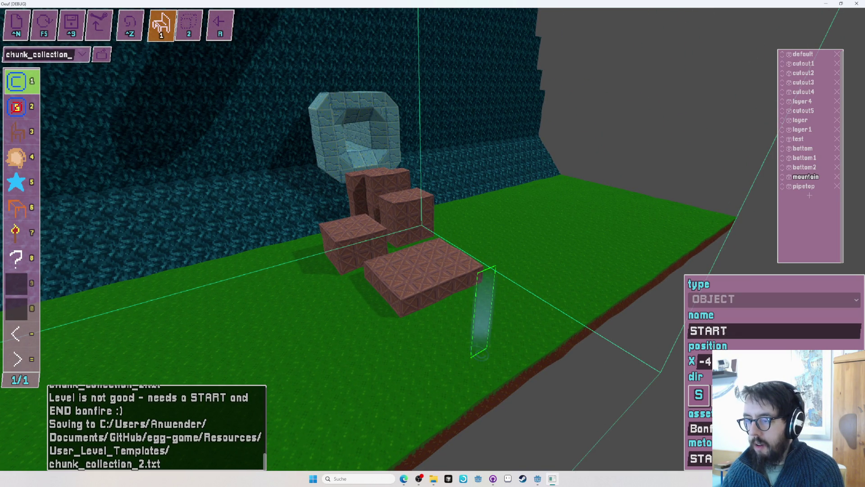
left_click_drag(470, 238, 432, 239)
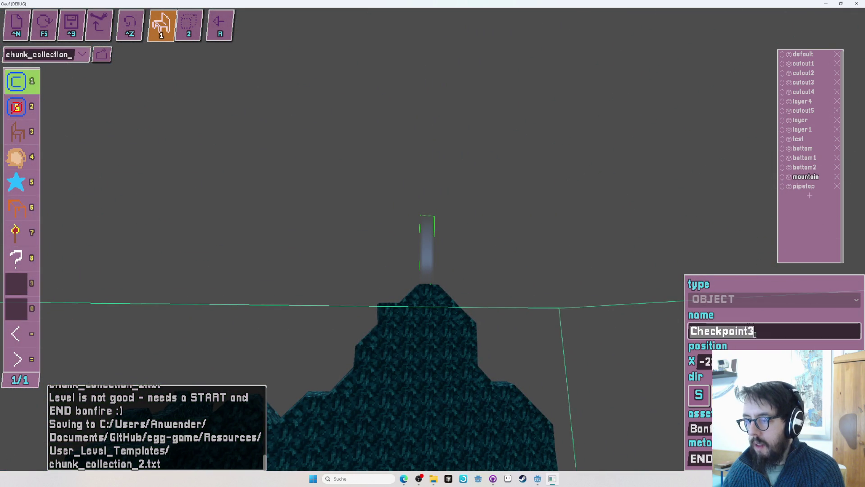
type("END")
key("ctrl+s")
Swing back past the crate area to the mountain wall and leave object editing for voxel building
left_click_drag(560, 228, 432, 239)
key("2")
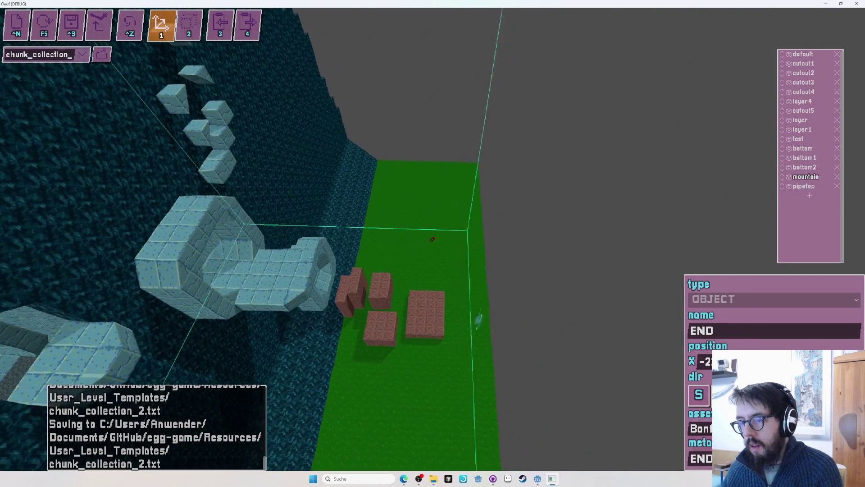
left_click_drag(433, 239, 433, 239)
key("Escape")
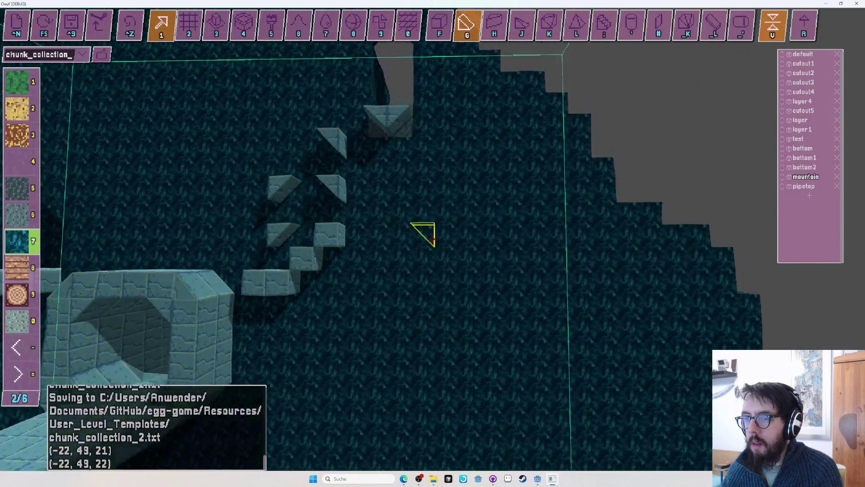
left_click_drag(433, 238, 433, 239)
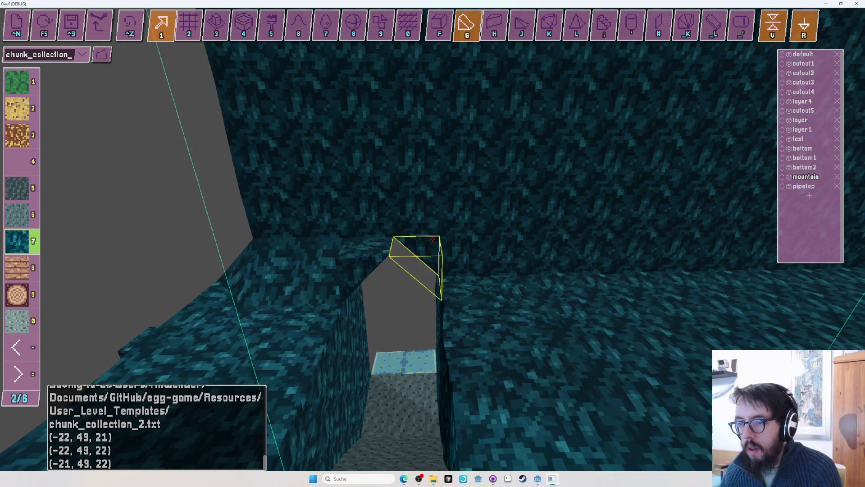
Place a rock wedge at the top of the cave opening
left_click(433, 239)
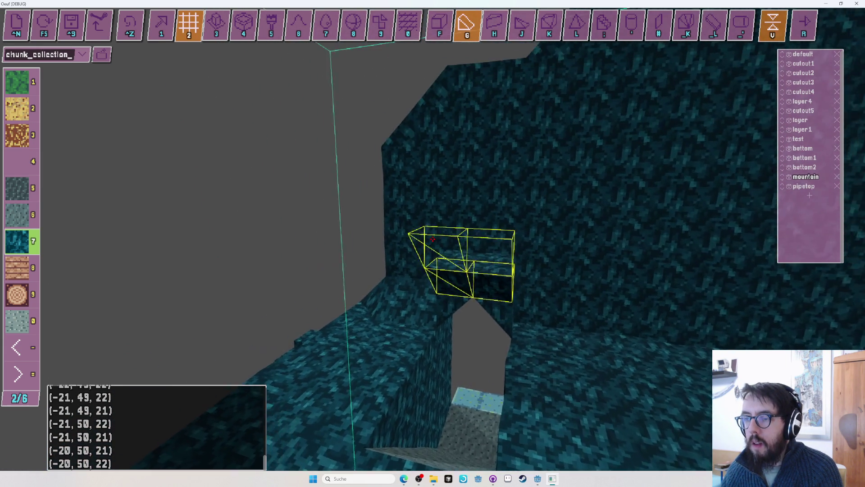
key("s")
key("w")
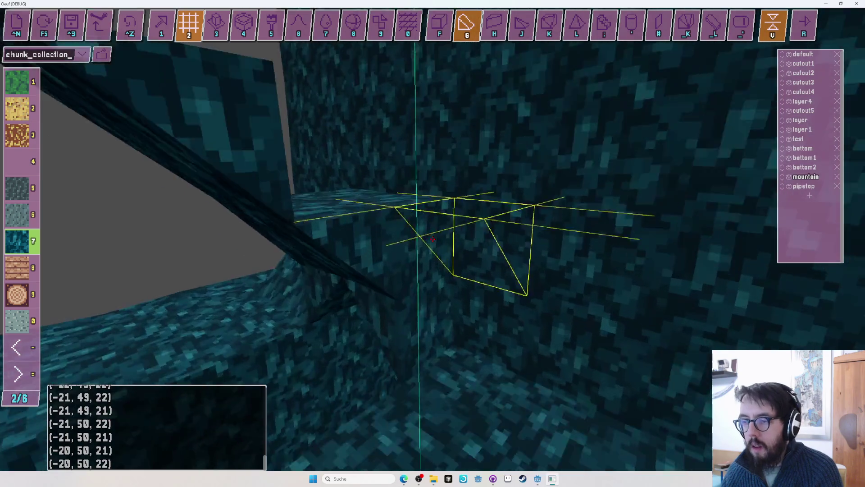
key("u")
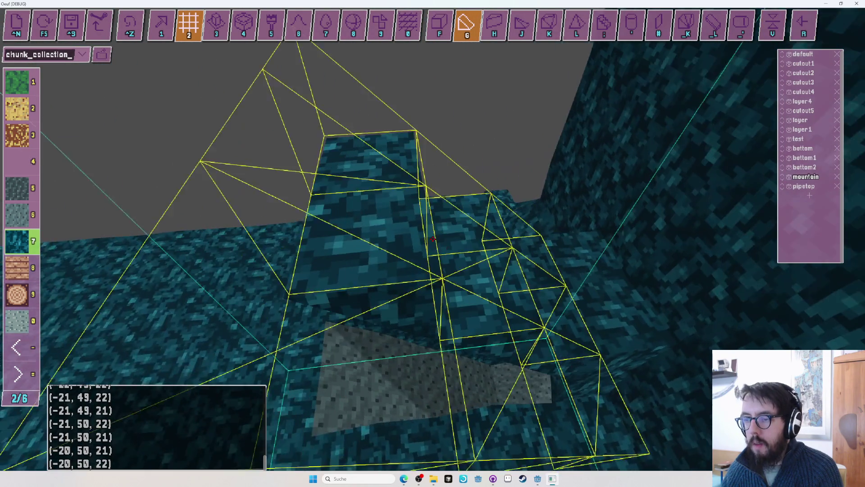
key("s")
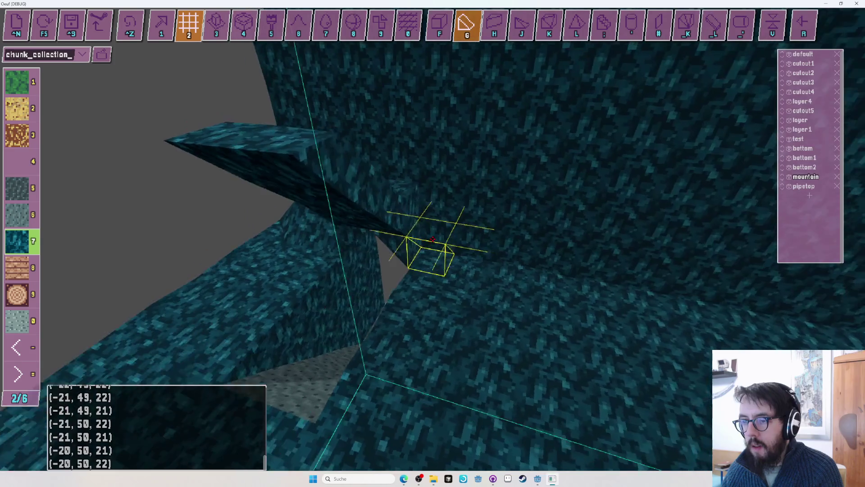
Switch to cube voxels and place a single rock block at the wall corner
key("f")
key("w")
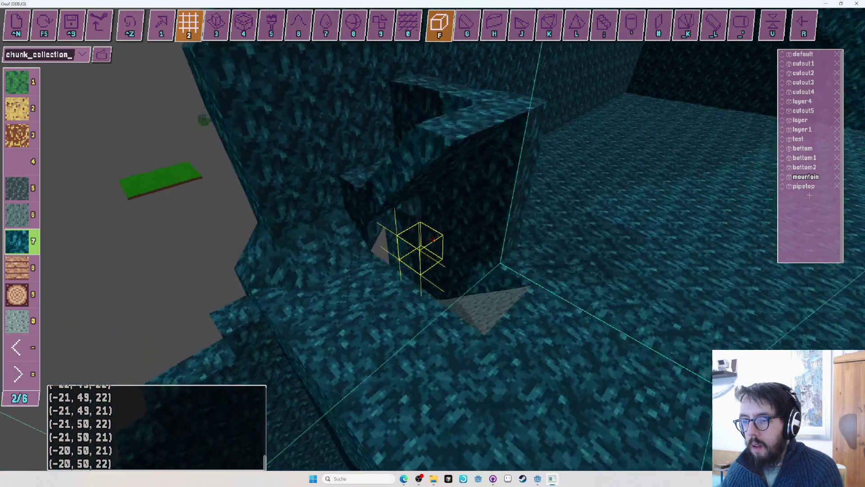
left_click_drag(432, 239, 433, 239)
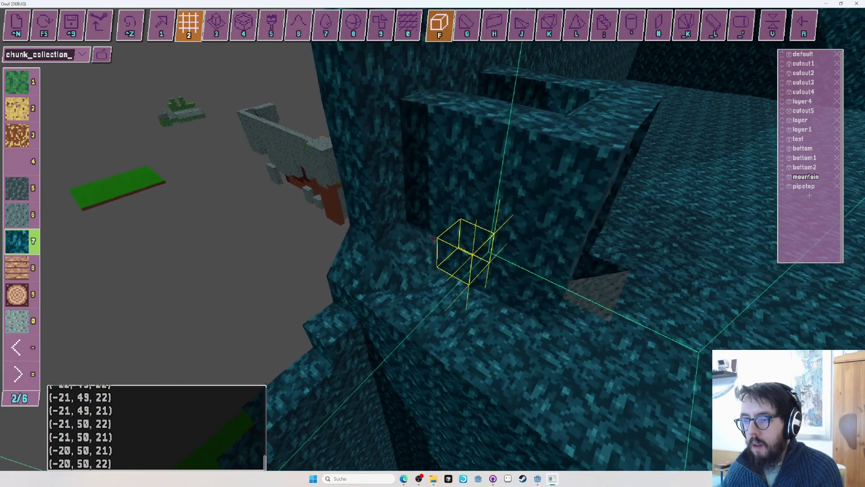
key("1")
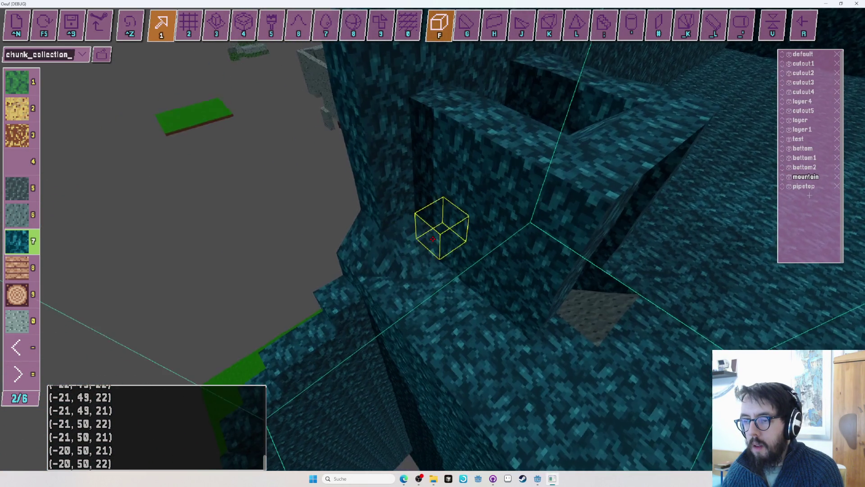
left_click(432, 239)
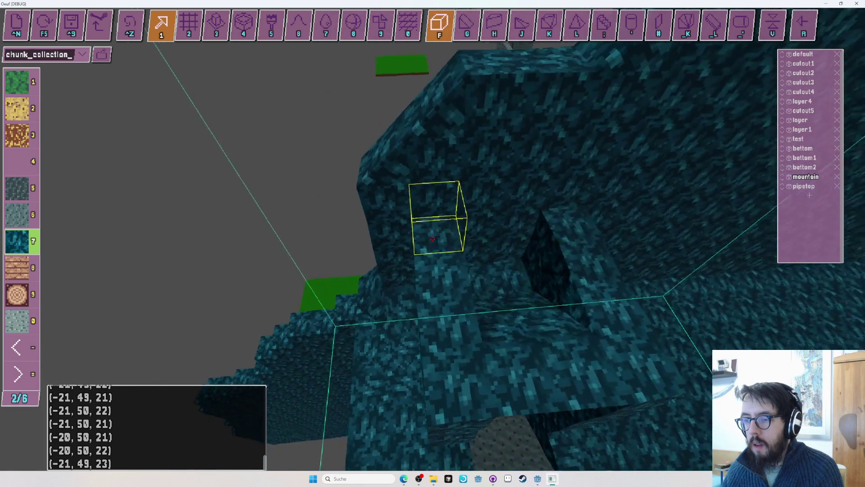
left_click_drag(432, 238, 433, 239)
key("g")
key("Tab")
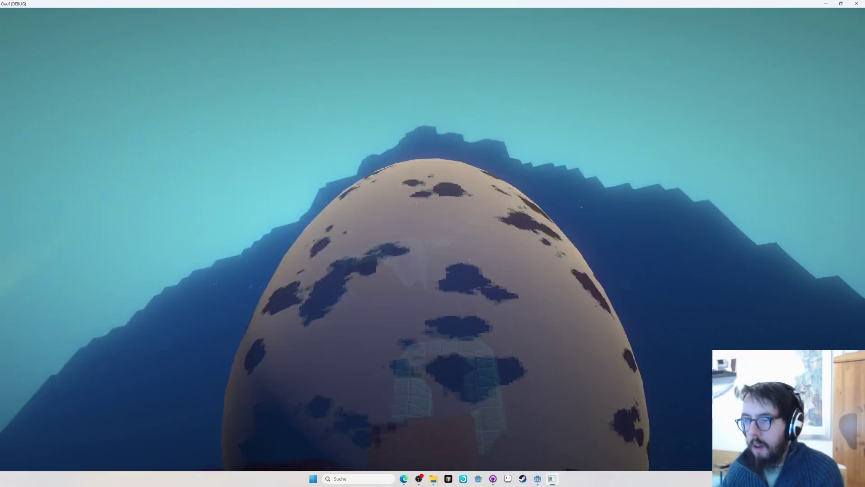
key("Tab")
left_click_drag(433, 239, 432, 239)
key("3")
key("2")
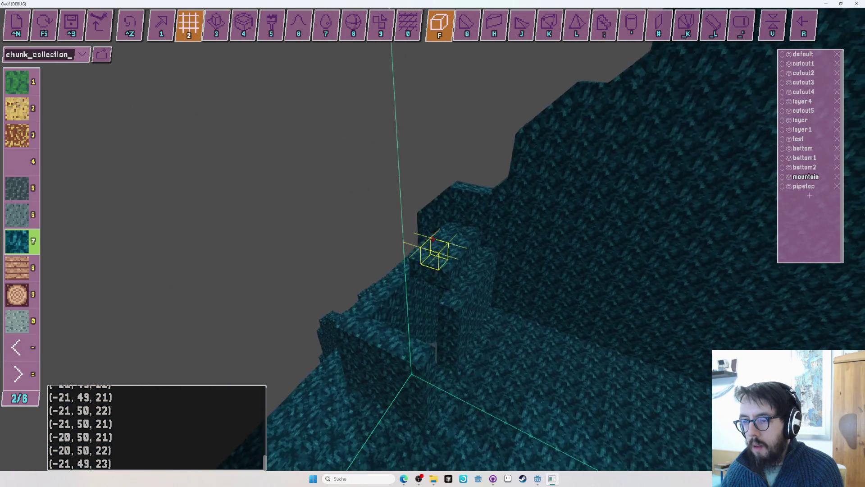
Undo the last eight-voxel rock edit with Ctrl+Z
left_click_drag(432, 239, 433, 238)
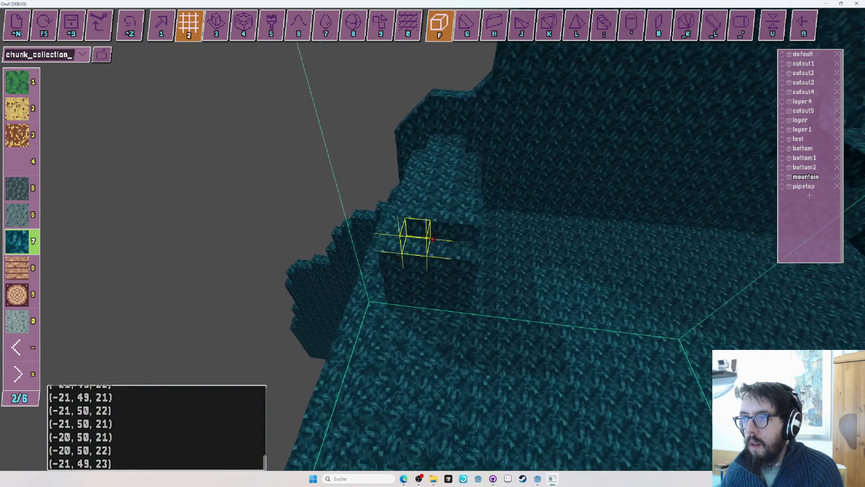
left_click_drag(433, 239, 433, 238)
key("r")
key("r")
key("r")
key("ctrl+z")
key("1")
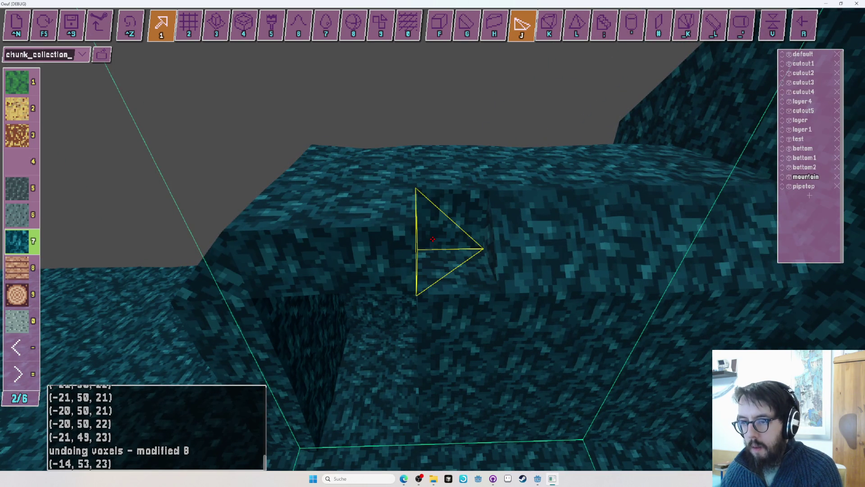
Expand a multi-block selection into a large grid, then start an egg playtest with F5
left_click_drag(433, 239, 433, 239)
key("2")
key("r")
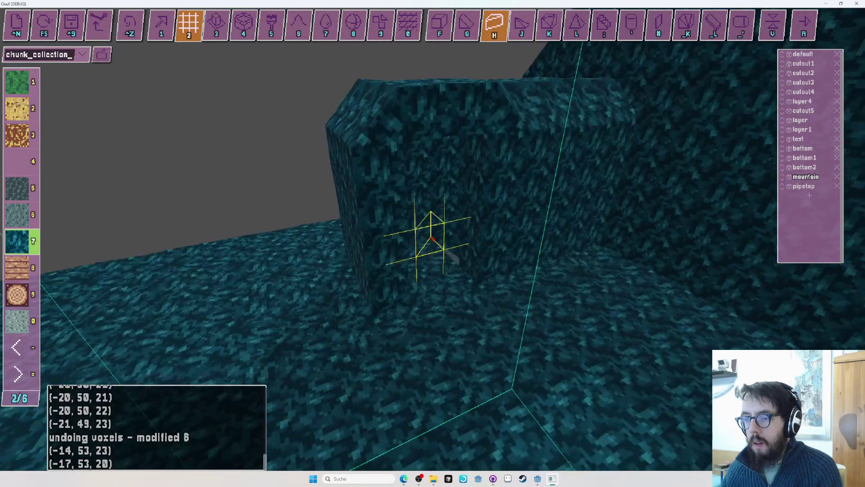
key("Tab")
key("Tab")
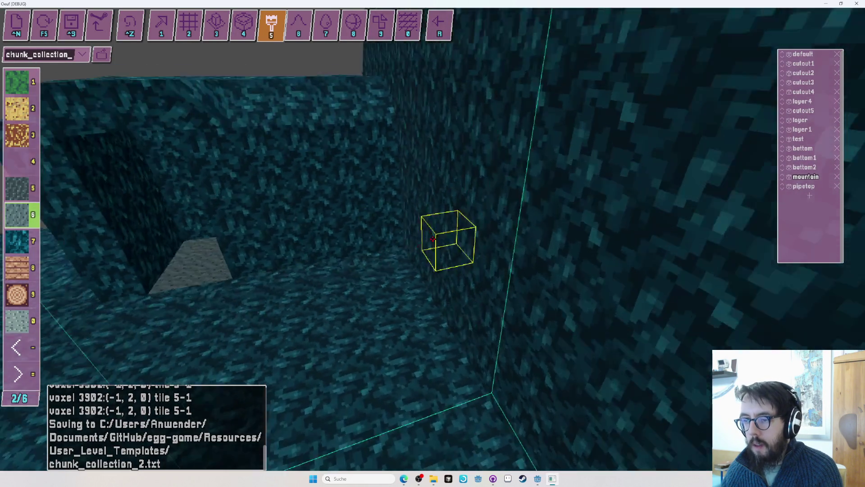
scroll(432, 240, "down", 10)
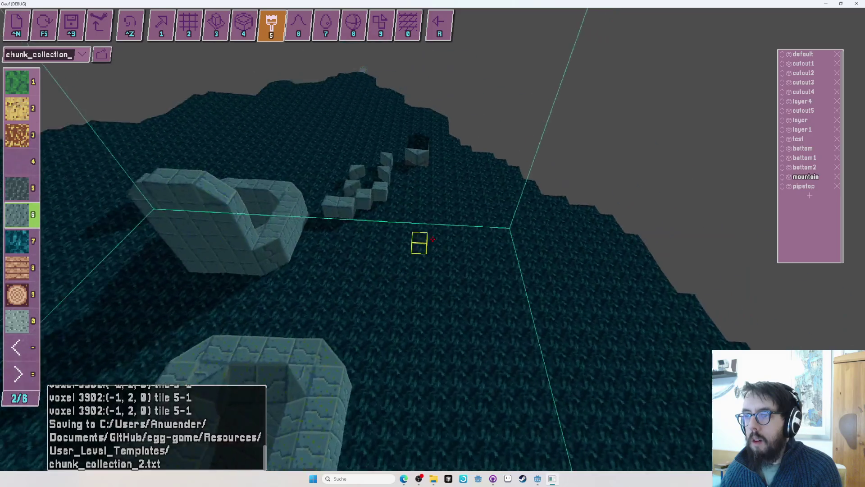
key("F5")
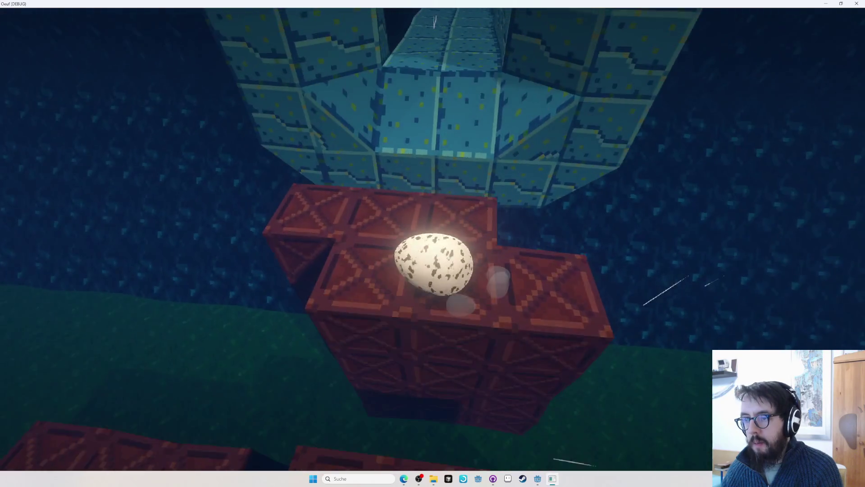
Roll the egg forward off the red crates into the blue tiled tunnel, then return to the editor
key("w")
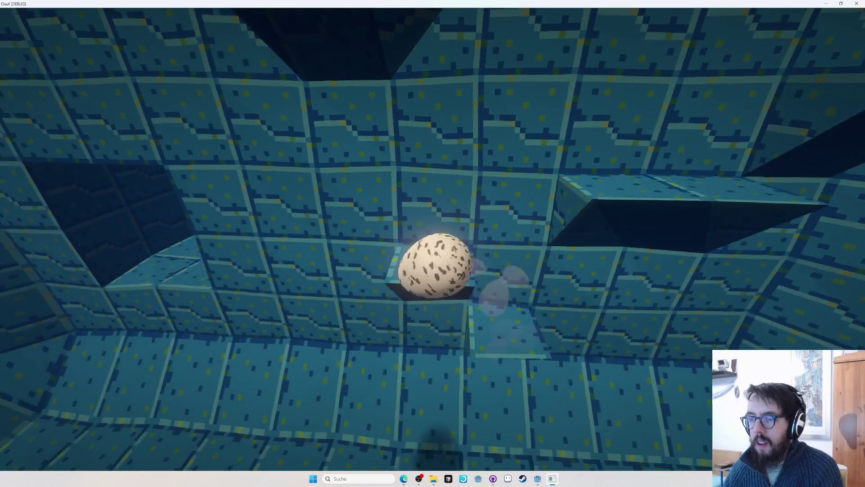
key("Tab")
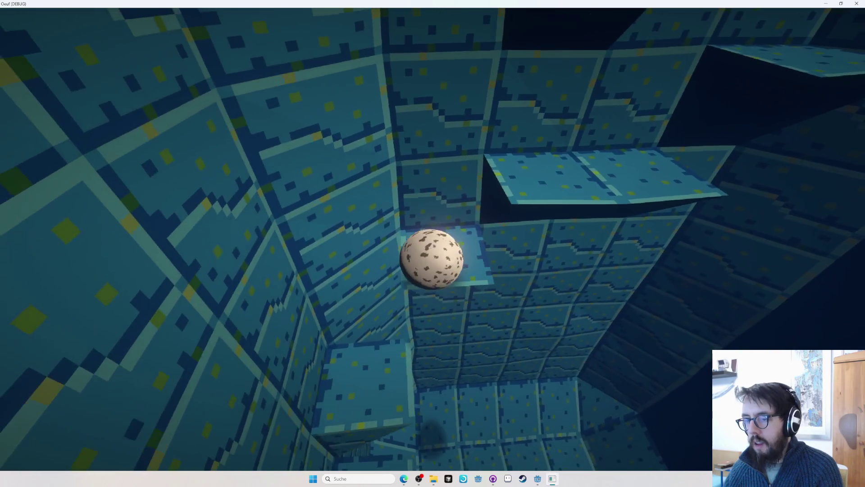
Toggle to the level editor and straight back into the egg playtest
key("Tab")
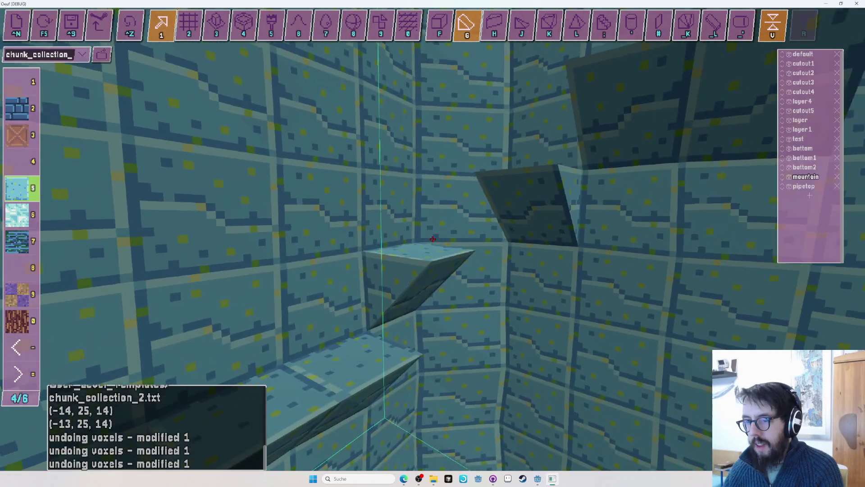
key("Tab")
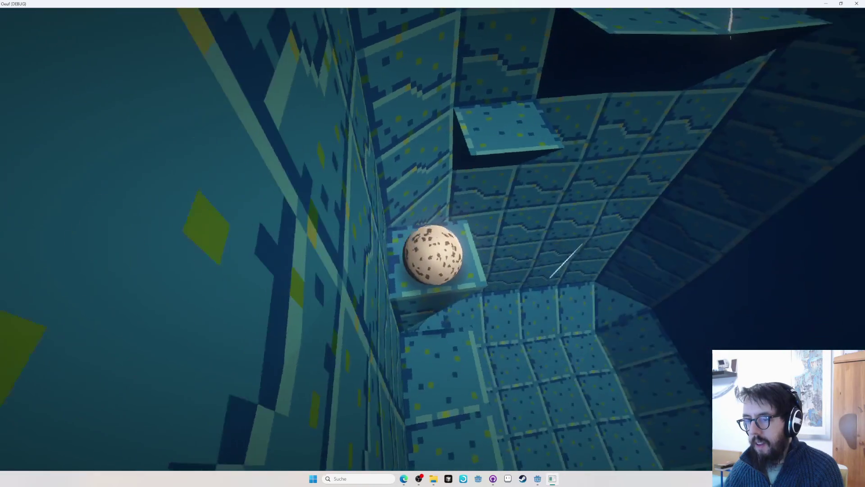